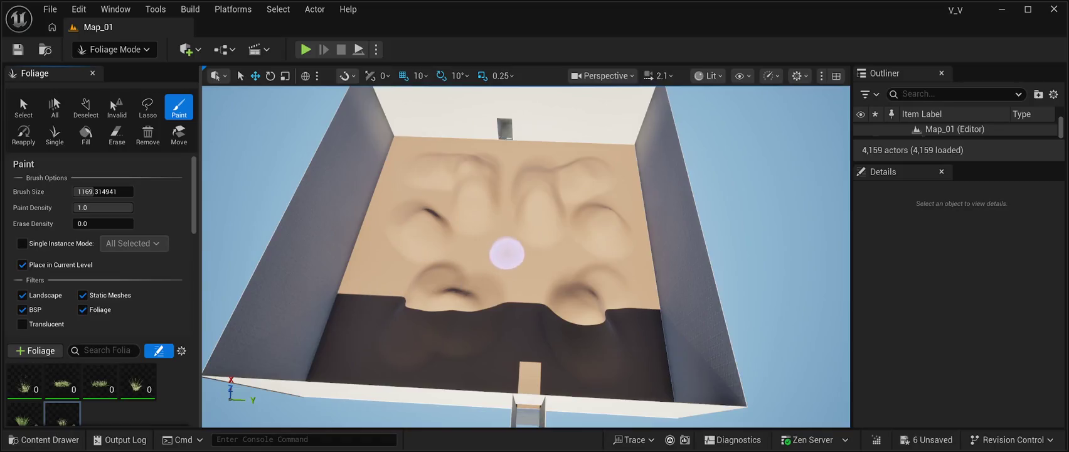
Paint a first patch of grass onto the dune slope of the sand landscape.
mouse_move(506, 253)
mouse_down()
mouse_move(471, 250)
mouse_move(466, 235)
mouse_move(471, 254)
mouse_up()
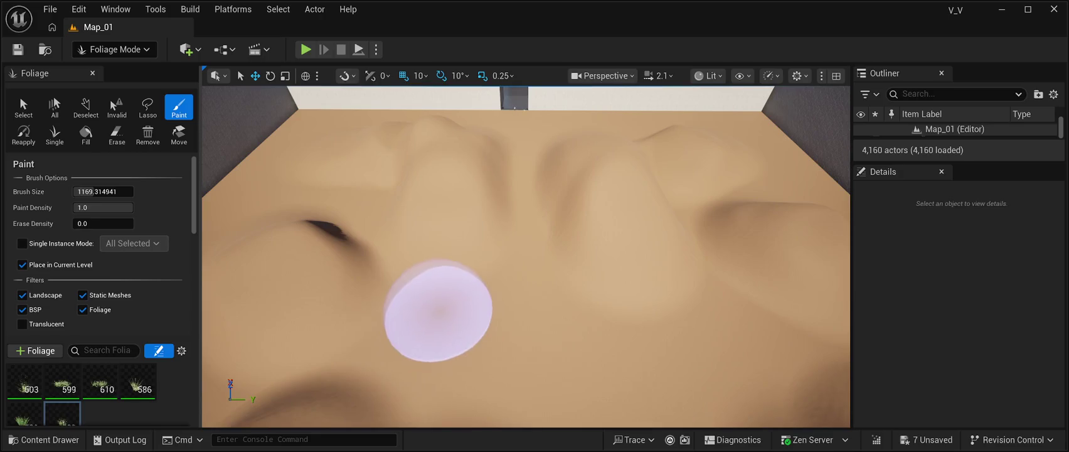
drag(446, 290, 446, 283)
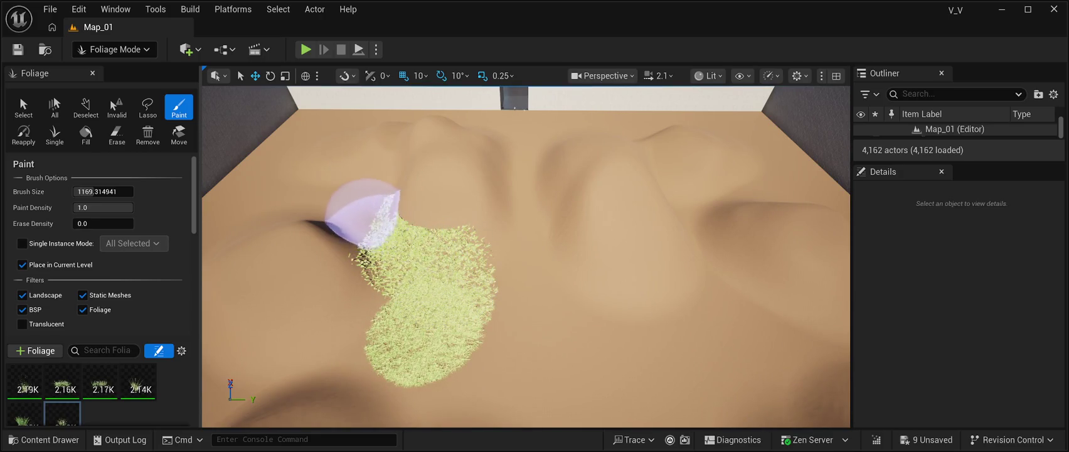
mouse_move(345, 208)
mouse_down()
mouse_move(405, 198)
mouse_move(381, 171)
mouse_up()
drag(526, 256, 526, 257)
drag(405, 219, 405, 219)
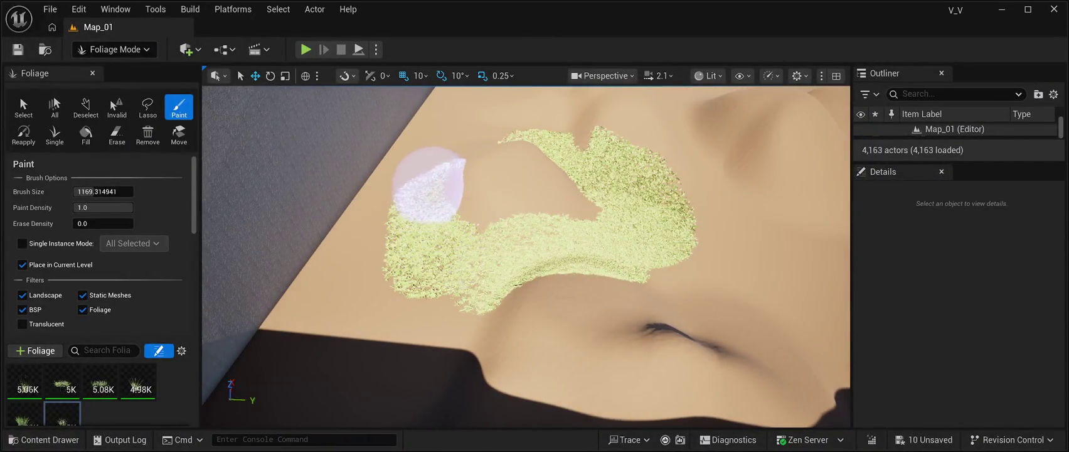
Paint more grass beside the first patch and along the wall into the corner.
drag(461, 141, 461, 141)
drag(492, 232, 493, 232)
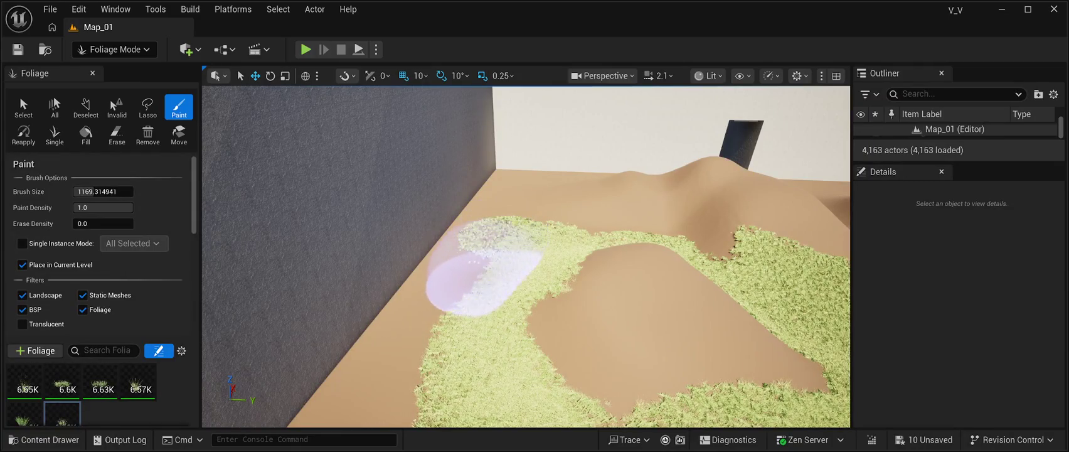
mouse_move(433, 351)
mouse_down()
mouse_move(417, 405)
mouse_move(406, 393)
mouse_up()
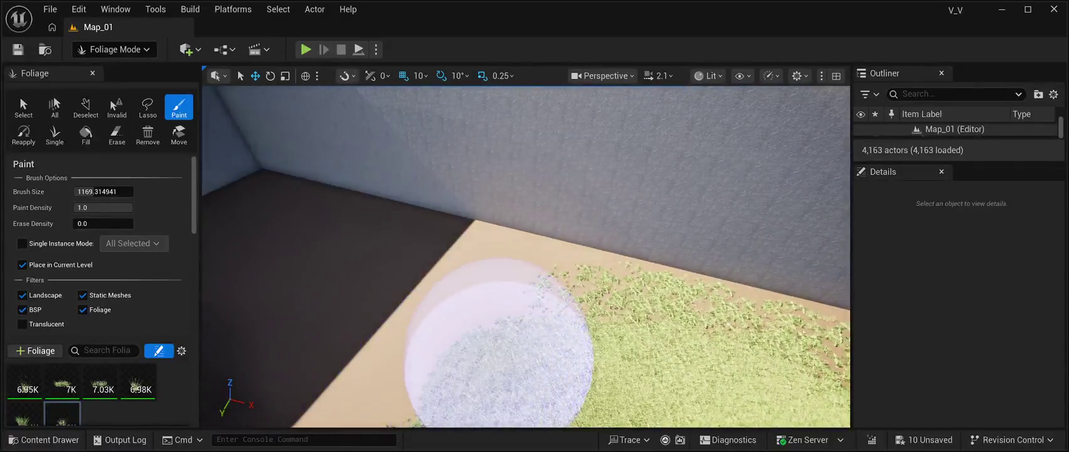
mouse_move(500, 358)
mouse_down()
mouse_move(417, 334)
mouse_move(296, 257)
mouse_move(351, 310)
mouse_move(358, 295)
mouse_up()
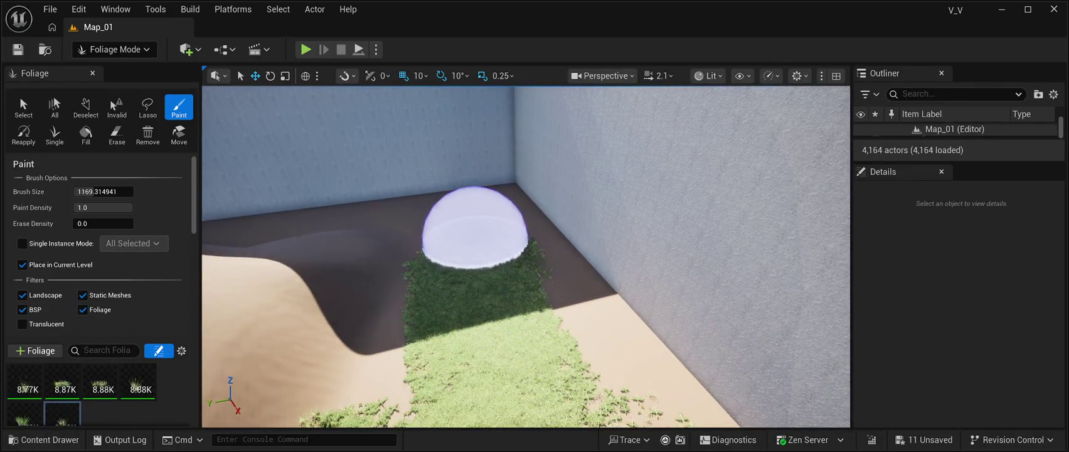
Paint grass across the dune, down to its edge and in a trail into the hollow.
mouse_move(414, 351)
mouse_down()
mouse_move(251, 354)
mouse_move(377, 355)
mouse_up()
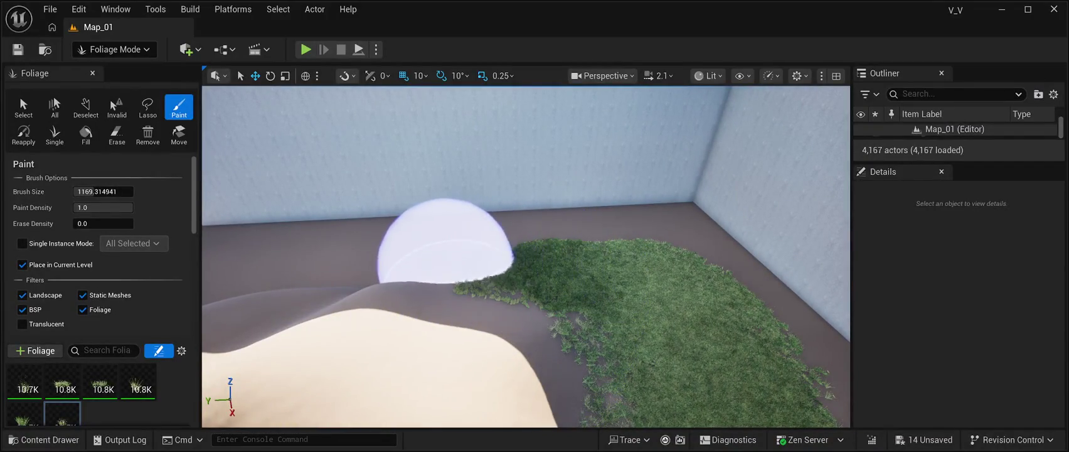
mouse_move(352, 257)
mouse_down()
mouse_move(238, 301)
mouse_move(200, 339)
mouse_move(494, 305)
mouse_move(477, 276)
mouse_move(483, 251)
mouse_move(514, 313)
mouse_move(508, 339)
mouse_move(511, 295)
mouse_up()
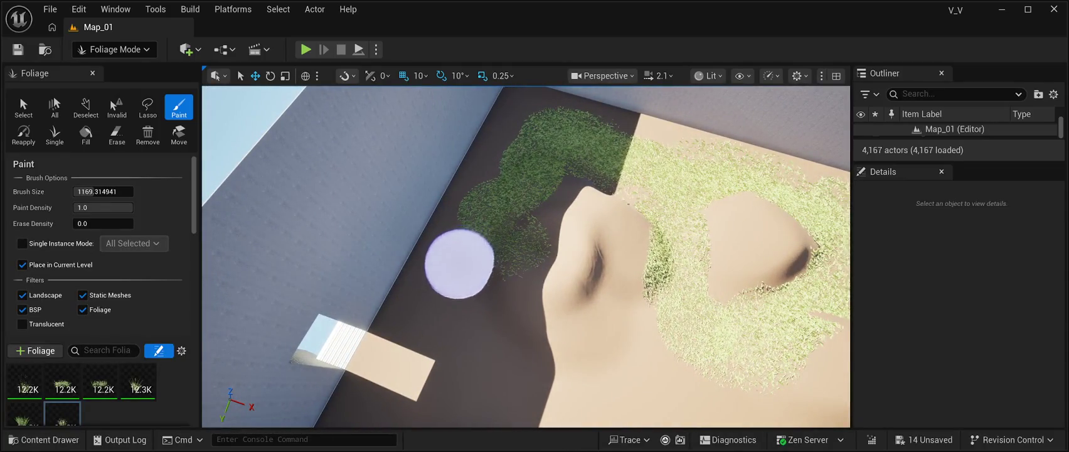
mouse_move(435, 308)
mouse_down()
mouse_move(501, 346)
mouse_move(565, 359)
mouse_move(596, 354)
mouse_move(653, 314)
mouse_move(627, 316)
mouse_up()
scroll(627, 316, up, 3)
scroll(526, 256, up, 5)
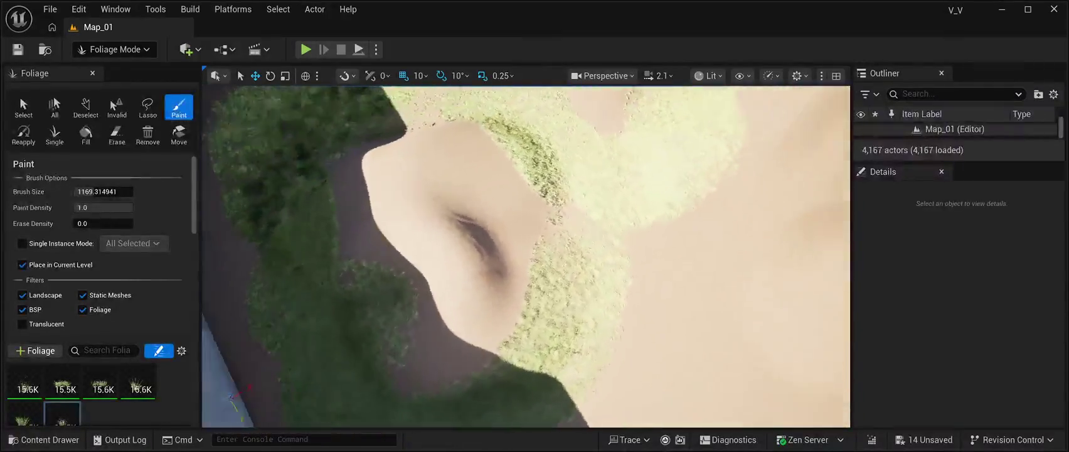
scroll(526, 256, up, 5)
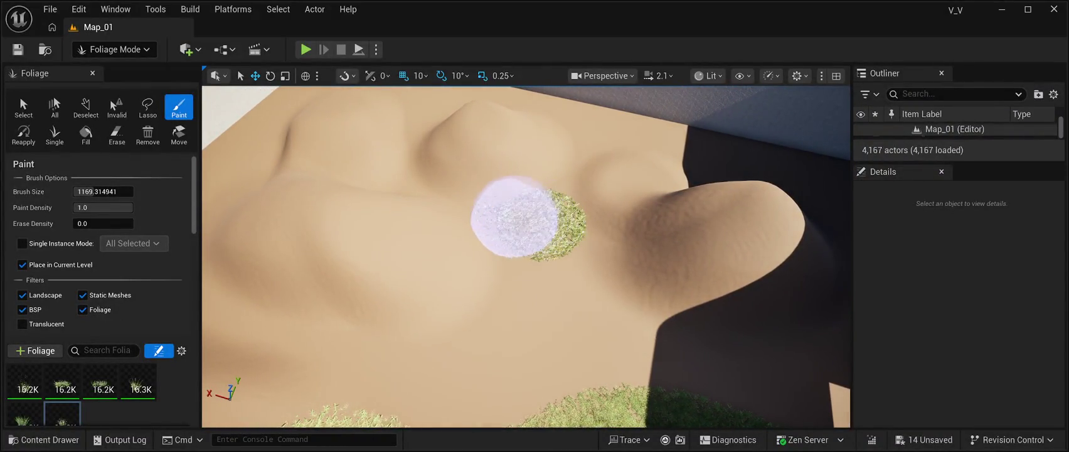
mouse_move(475, 202)
mouse_down()
mouse_move(389, 167)
mouse_move(505, 260)
mouse_move(639, 172)
mouse_move(609, 158)
mouse_up()
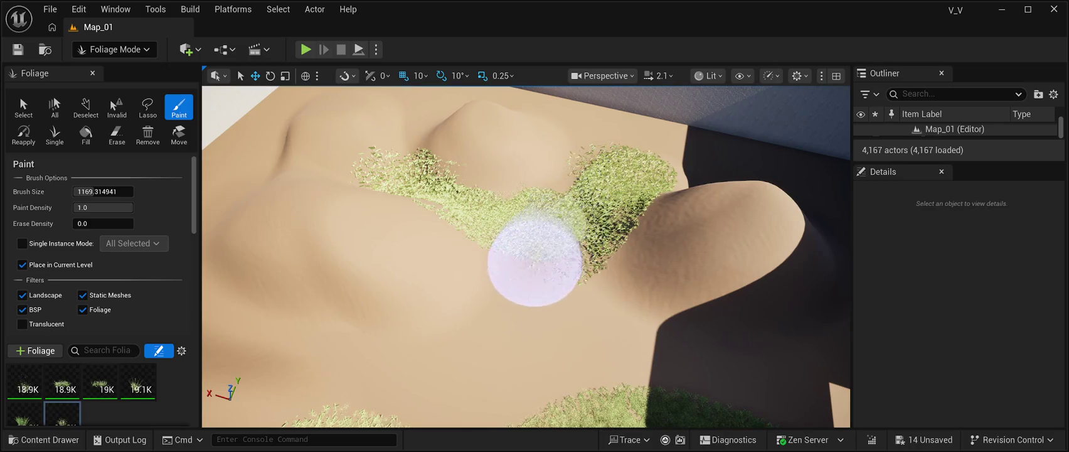
mouse_move(512, 235)
mouse_down()
mouse_move(425, 143)
mouse_move(453, 178)
mouse_up()
Paint a new grass patch by the wall and extend grass across the slope near the corner.
mouse_move(526, 257)
mouse_down()
mouse_move(583, 238)
mouse_move(602, 264)
mouse_move(583, 270)
mouse_up()
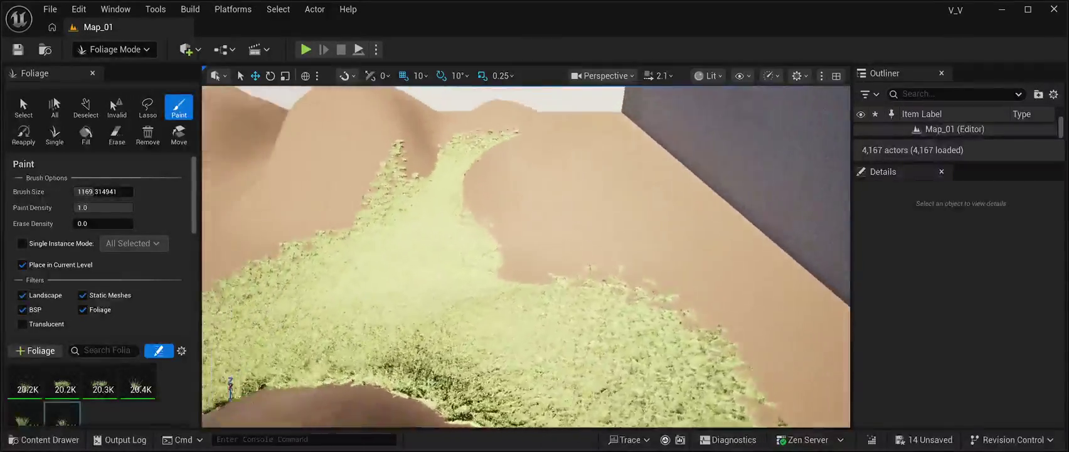
mouse_move(418, 166)
mouse_down()
mouse_move(489, 358)
mouse_move(540, 332)
mouse_move(576, 276)
mouse_up()
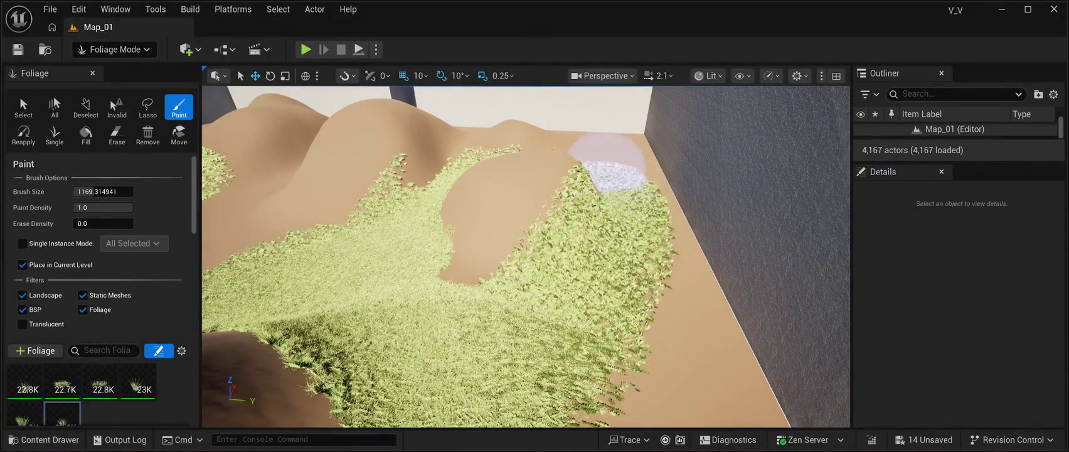
mouse_move(584, 188)
mouse_down()
mouse_move(574, 138)
mouse_move(552, 163)
mouse_move(530, 251)
mouse_move(596, 229)
mouse_up()
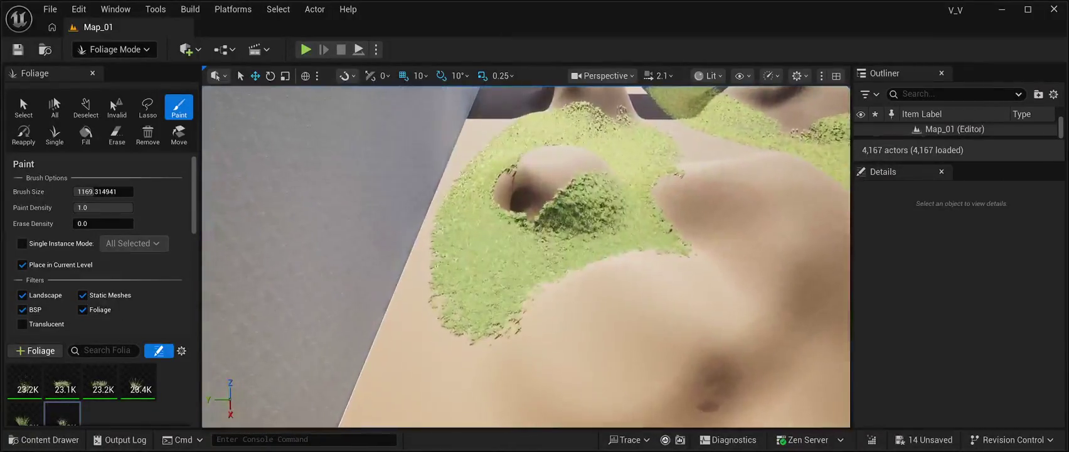
mouse_move(625, 281)
mouse_down()
mouse_move(637, 250)
mouse_move(782, 317)
mouse_move(625, 358)
mouse_move(536, 364)
mouse_up()
scroll(478, 334, down, 5)
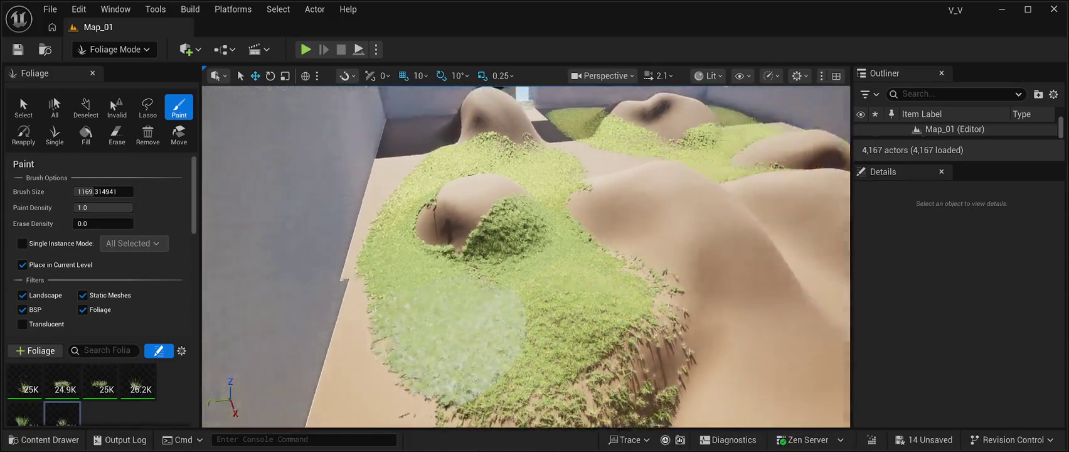
scroll(477, 334, up, 10)
scroll(568, 305, down, 3)
mouse_move(567, 306)
mouse_down()
mouse_move(616, 258)
mouse_move(604, 267)
mouse_move(548, 260)
mouse_up()
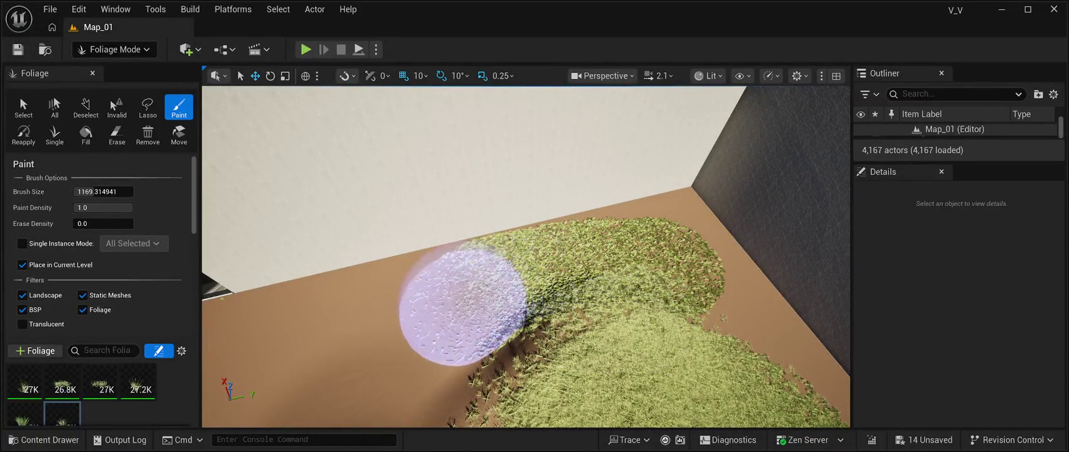
mouse_move(430, 319)
mouse_down()
mouse_move(354, 329)
mouse_move(317, 357)
mouse_move(351, 334)
mouse_up()
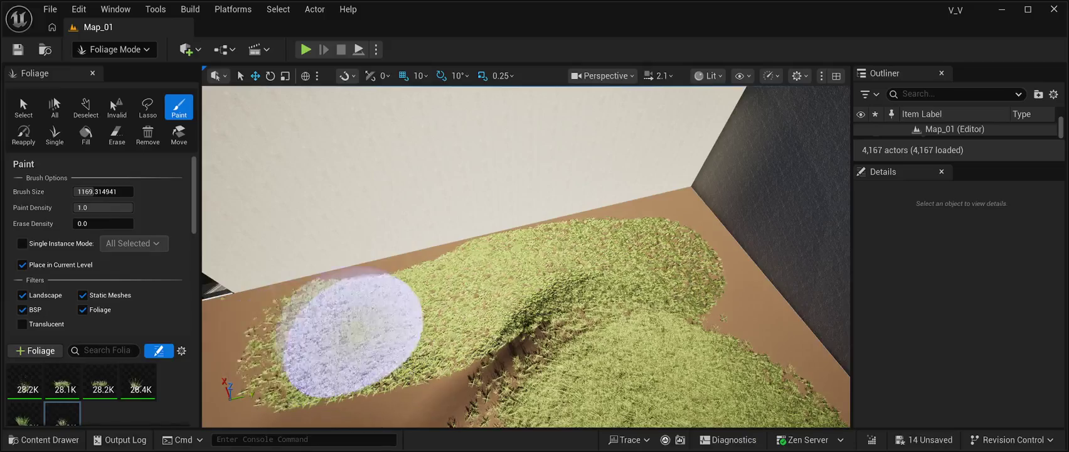
Paint grass along the wall base, into the back floor corner and along the floor.
scroll(351, 334, up, 2)
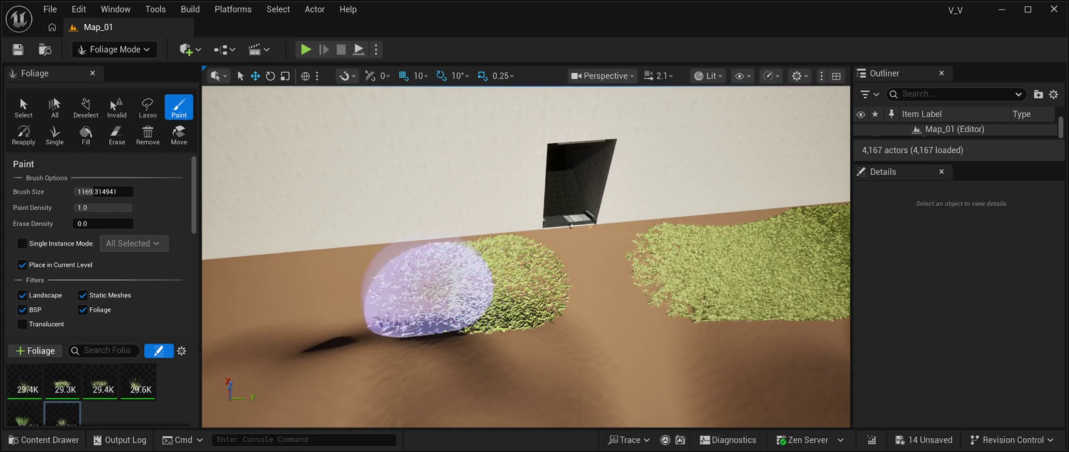
drag(345, 301, 259, 296)
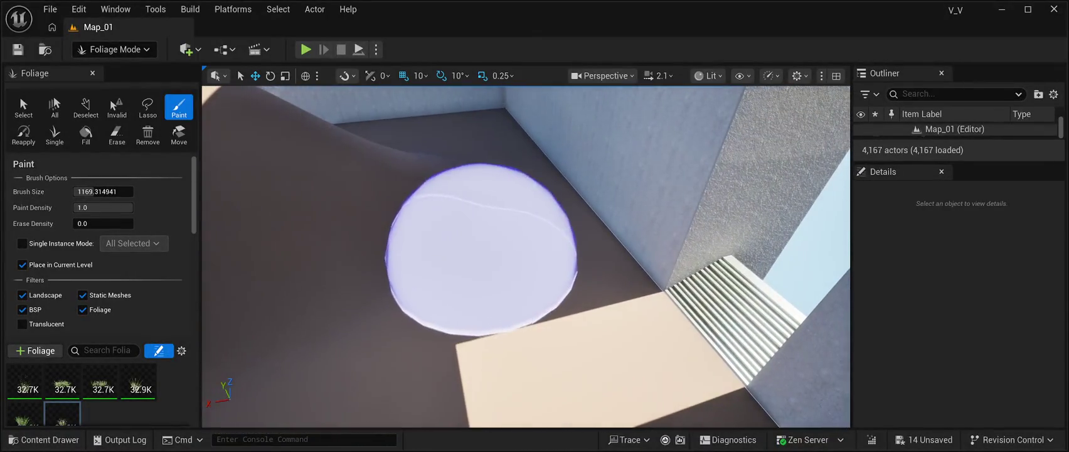
drag(489, 243, 466, 126)
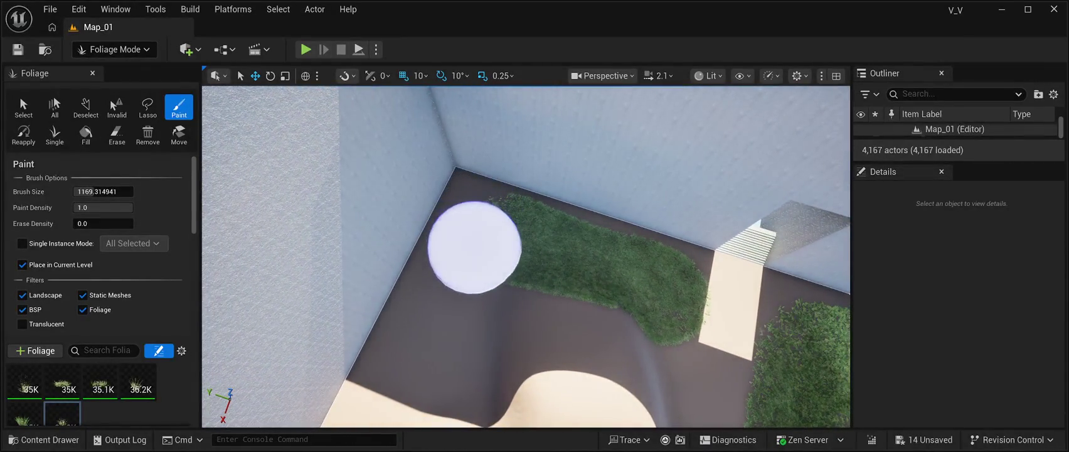
drag(474, 248, 383, 427)
Save the level with Ctrl+S and thicken the grass over the terrain.
key(grave)
text(d)
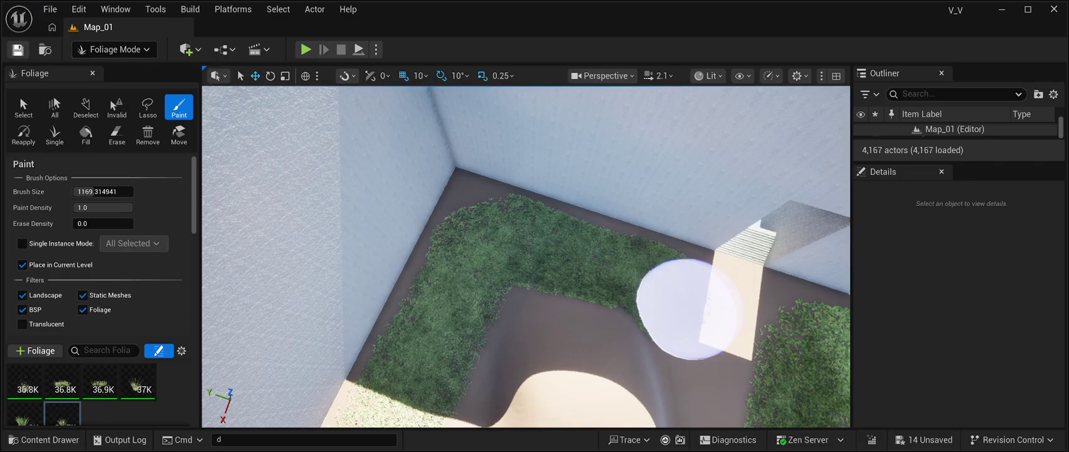
key(ctrl+s)
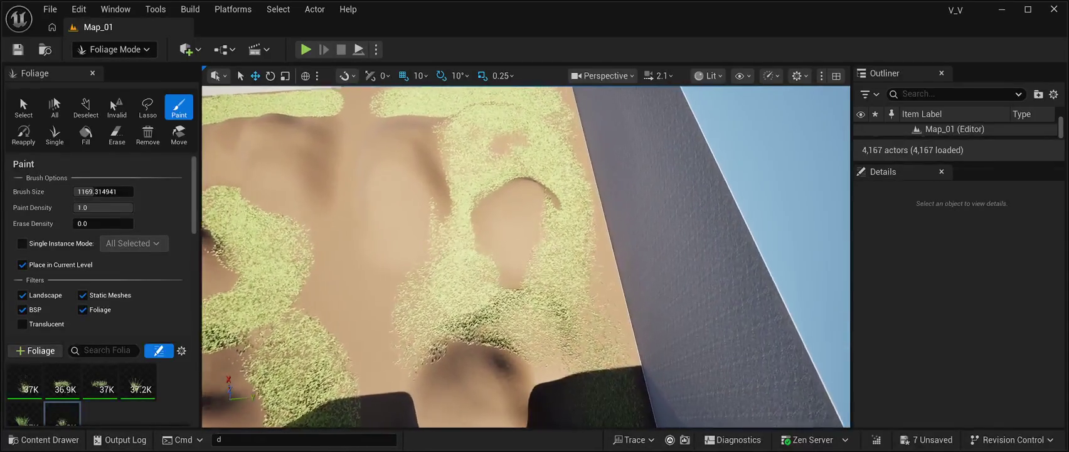
mouse_move(555, 281)
mouse_down()
mouse_move(508, 293)
mouse_move(513, 306)
mouse_move(564, 288)
mouse_up()
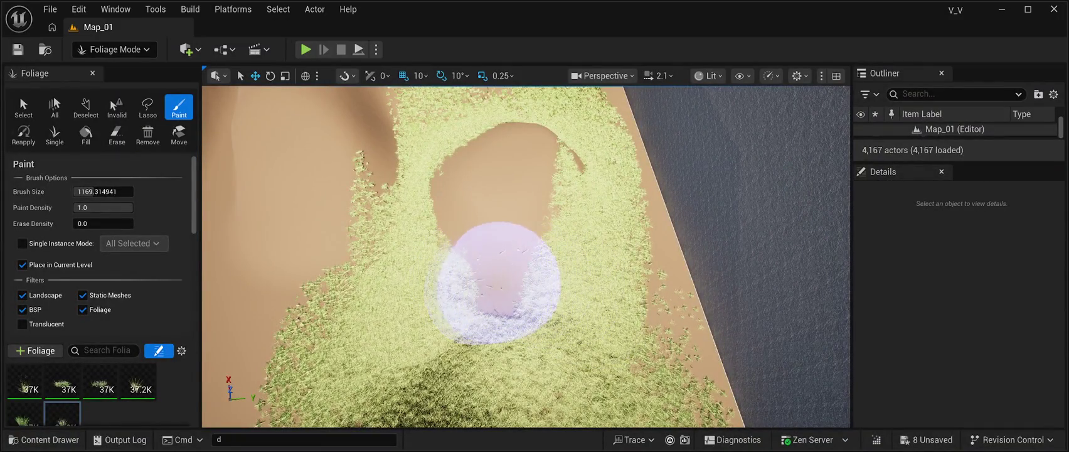
Cover the bare sand patch with grass and shrink the brush size to about 297.
mouse_move(481, 280)
mouse_down()
mouse_move(358, 239)
mouse_move(433, 261)
mouse_up()
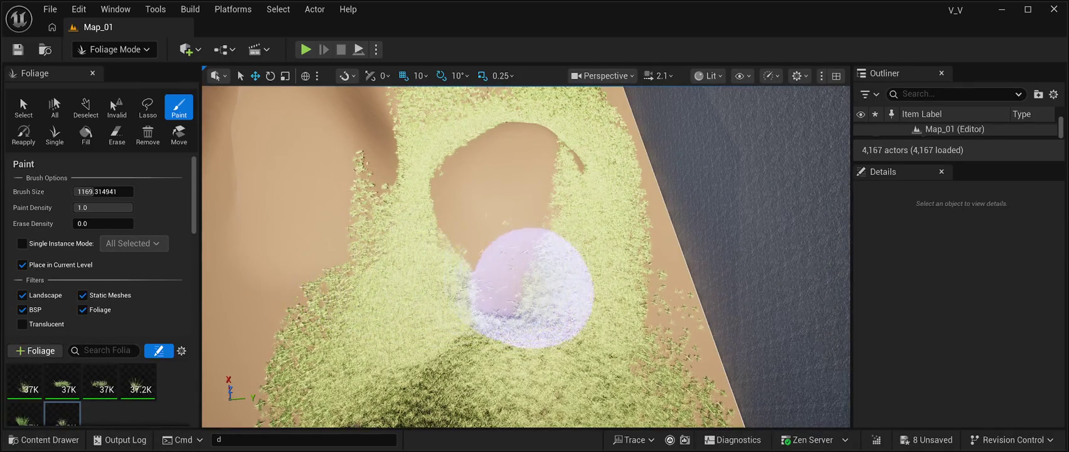
scroll(530, 286, up, 5)
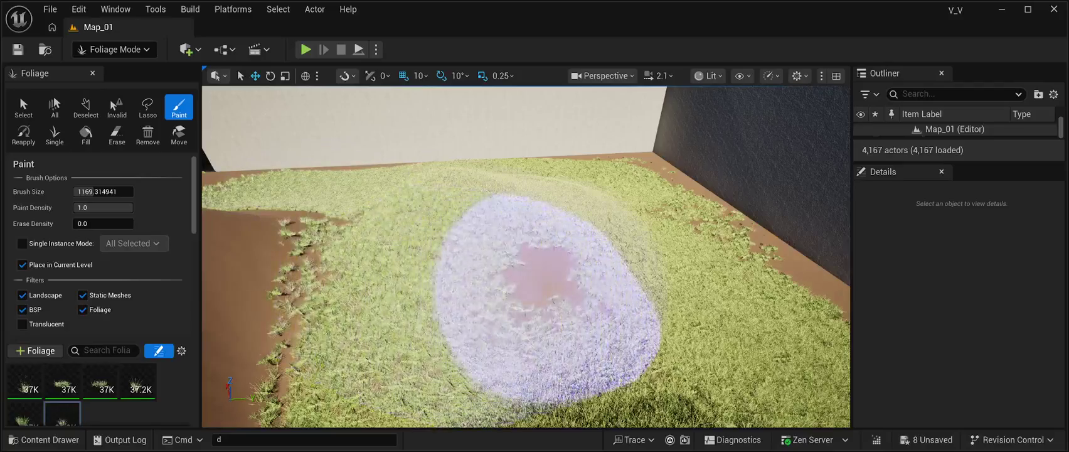
drag(103, 192, 83, 192)
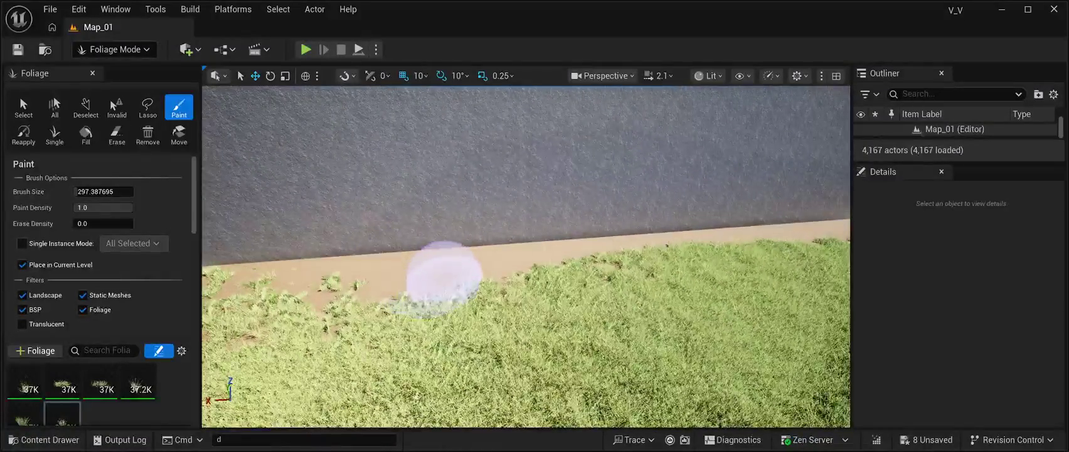
Paint grass along the light wall's base and into the corner between the light and dark walls.
mouse_move(551, 264)
mouse_down()
mouse_move(677, 254)
mouse_move(532, 263)
mouse_up()
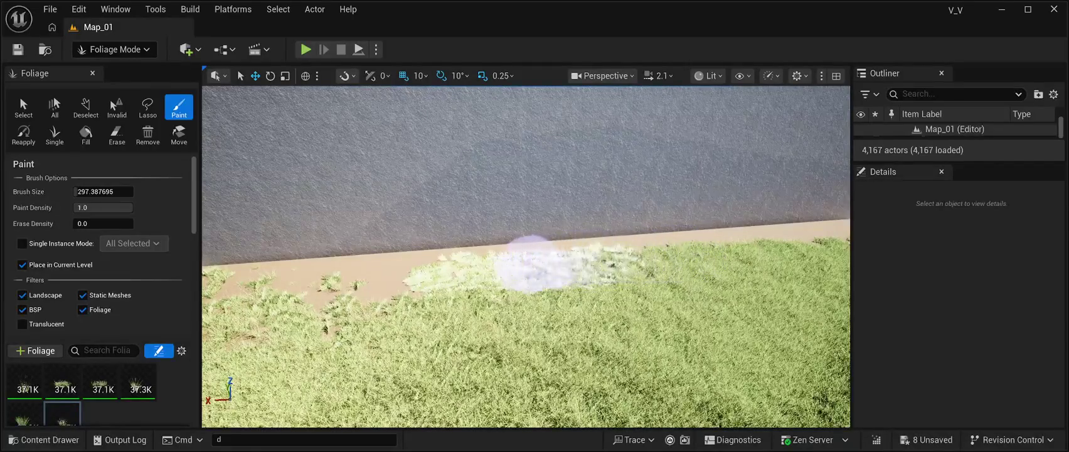
mouse_move(379, 279)
mouse_down()
mouse_move(244, 283)
mouse_move(448, 286)
mouse_move(376, 333)
mouse_move(353, 322)
mouse_up()
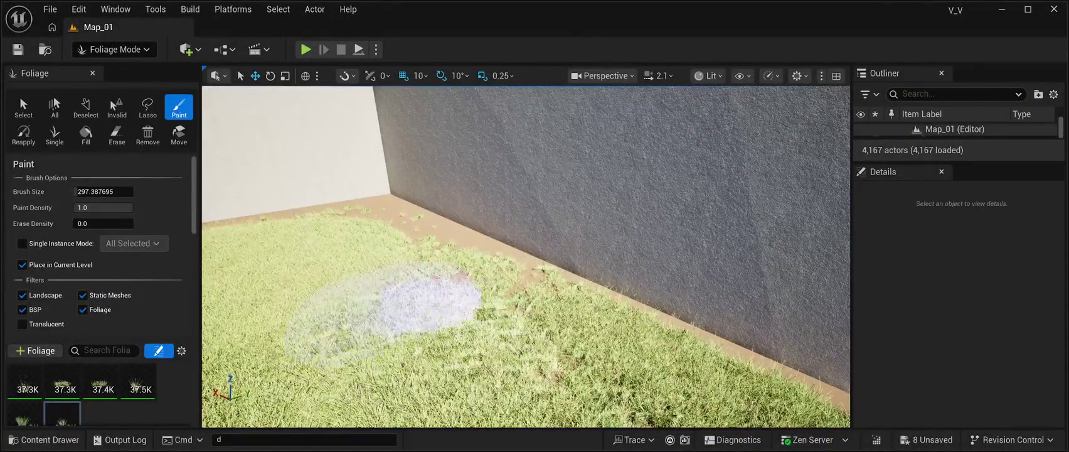
mouse_move(433, 248)
mouse_down()
mouse_move(398, 221)
mouse_move(370, 251)
mouse_up()
drag(477, 263, 455, 279)
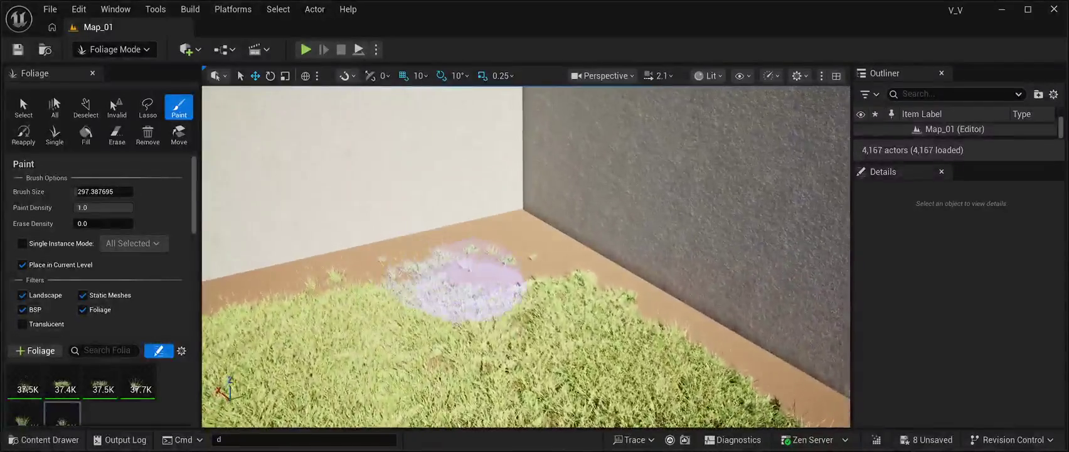
mouse_move(382, 276)
mouse_down()
mouse_move(286, 282)
mouse_move(358, 310)
mouse_move(565, 263)
mouse_move(778, 245)
mouse_move(697, 255)
mouse_move(647, 204)
mouse_up()
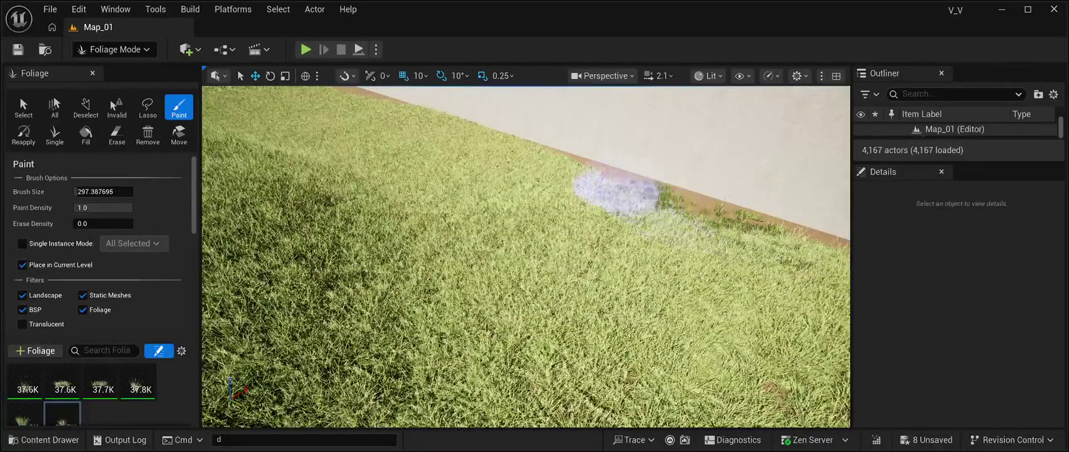
scroll(612, 188, down, 10)
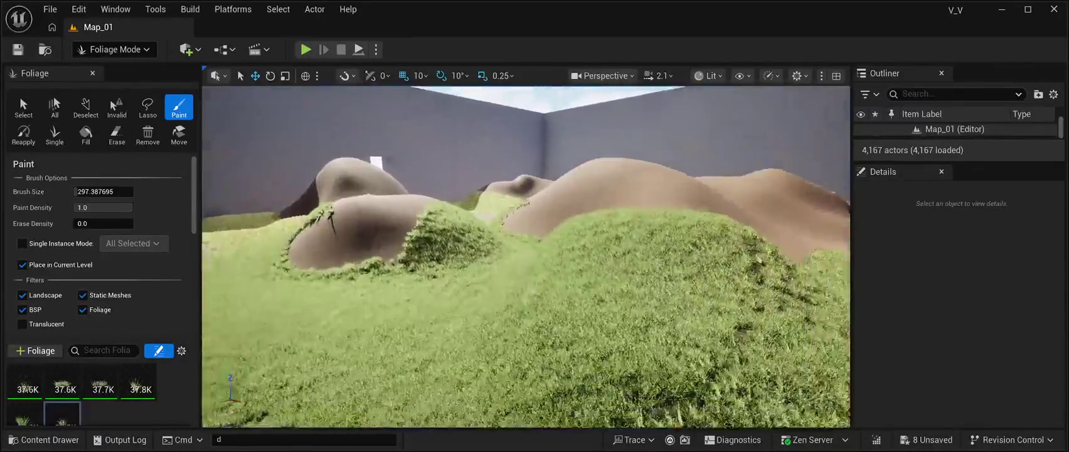
Paint a band of grass back and forth across the mound's bare slope.
scroll(612, 197, up, 5)
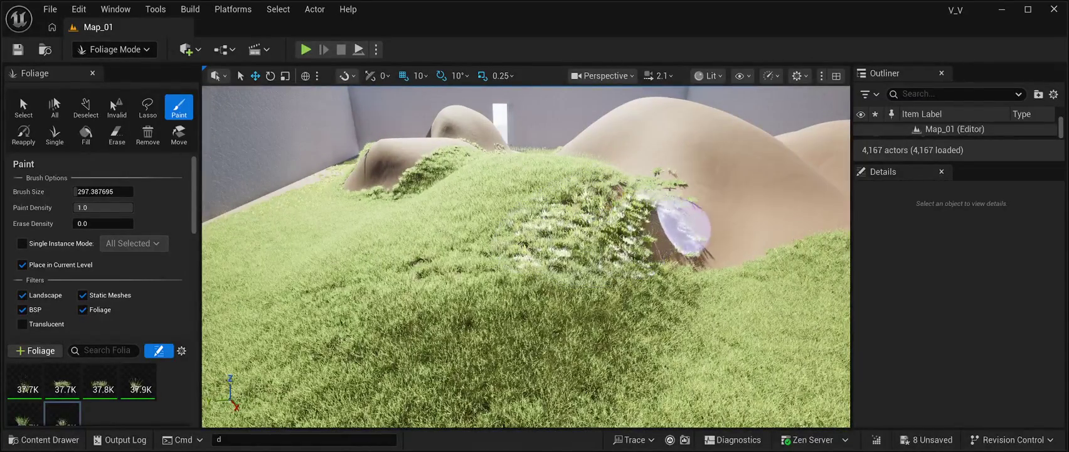
scroll(623, 230, up, 5)
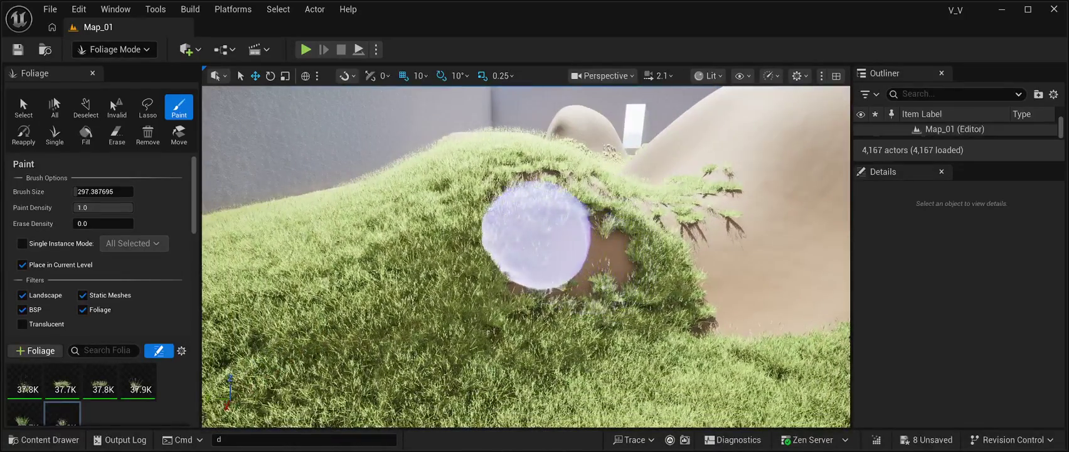
mouse_move(525, 306)
mouse_down()
mouse_move(752, 305)
mouse_move(715, 257)
mouse_up()
mouse_move(655, 222)
mouse_down()
mouse_move(744, 263)
mouse_move(476, 307)
mouse_up()
scroll(371, 194, down, 6)
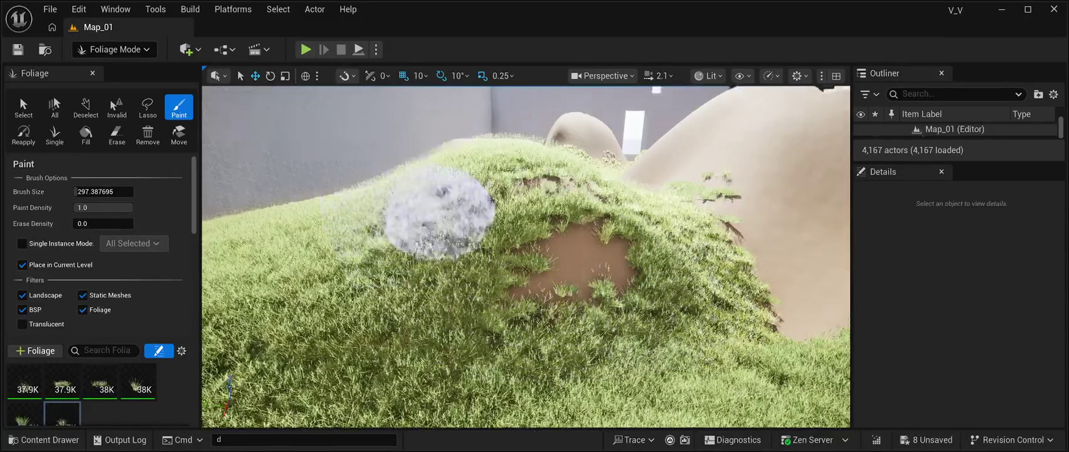
scroll(492, 229, up, 3)
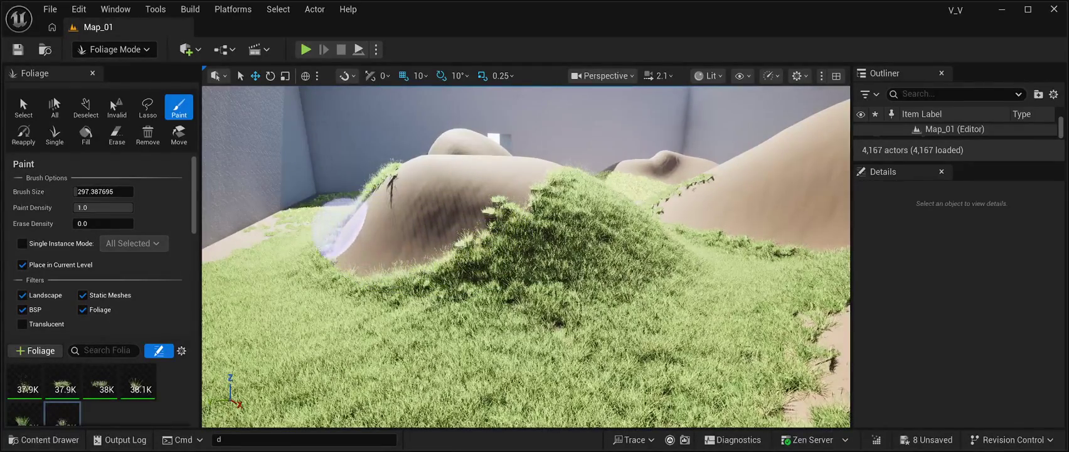
click(357, 195)
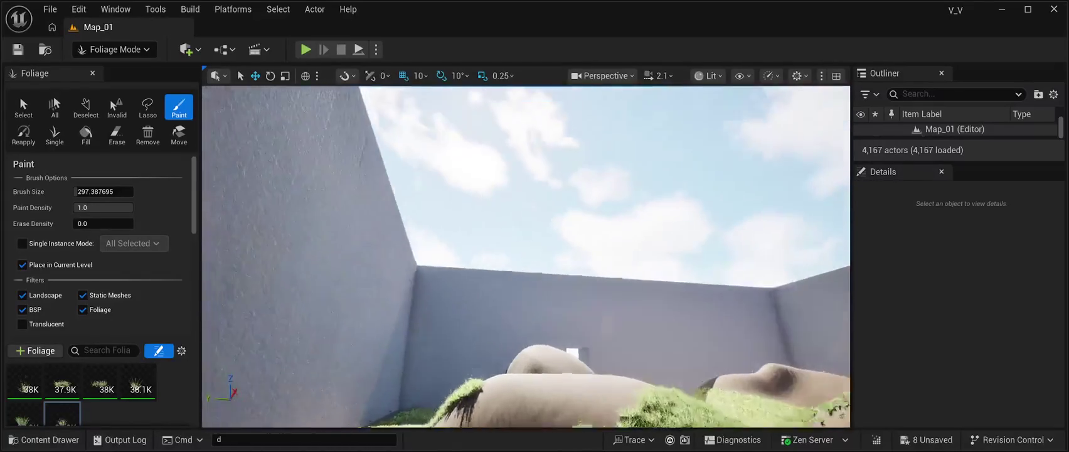
Paint dense grass along the sand pit's rim, then switch to the Fill tool.
drag(527, 157, 344, 257)
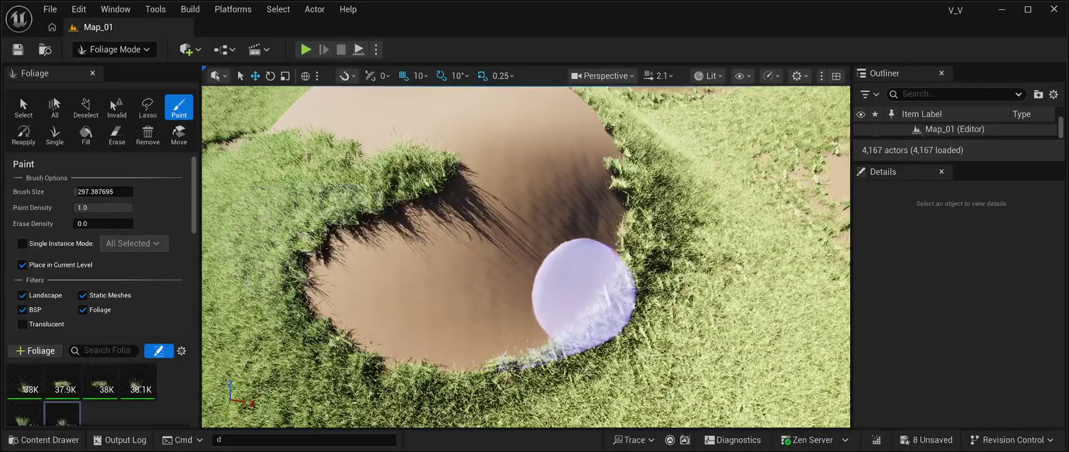
drag(646, 251, 341, 347)
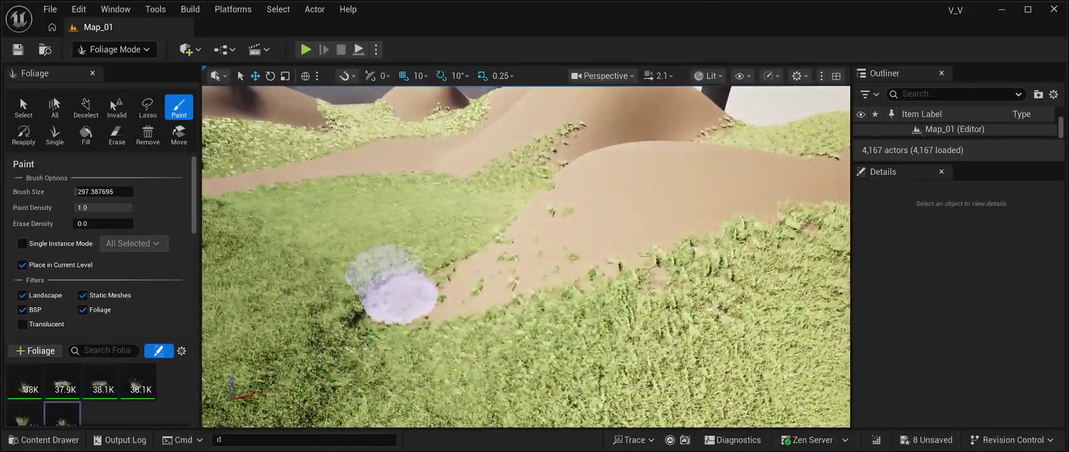
mouse_move(392, 286)
mouse_down()
mouse_move(401, 307)
mouse_move(469, 281)
mouse_move(521, 282)
mouse_move(530, 263)
mouse_move(493, 238)
mouse_move(313, 331)
mouse_move(369, 301)
mouse_move(412, 299)
mouse_up()
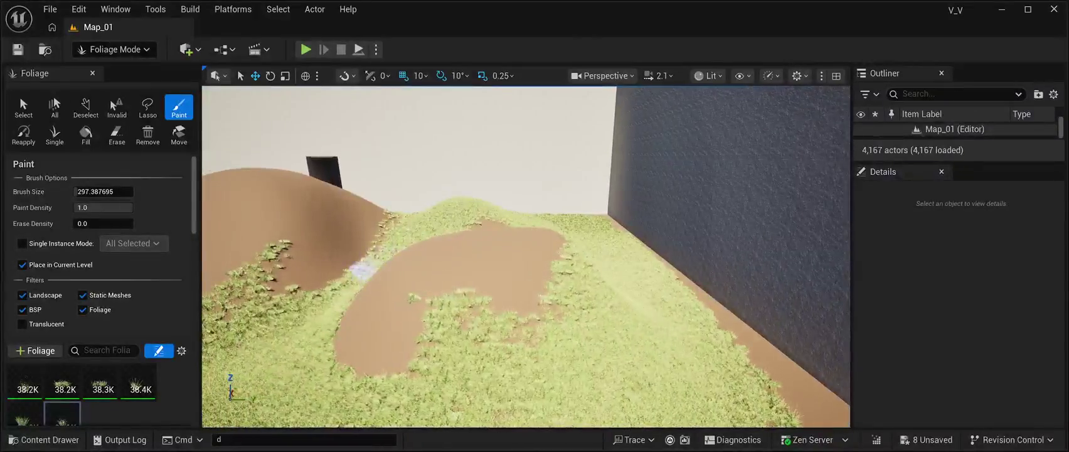
click(86, 134)
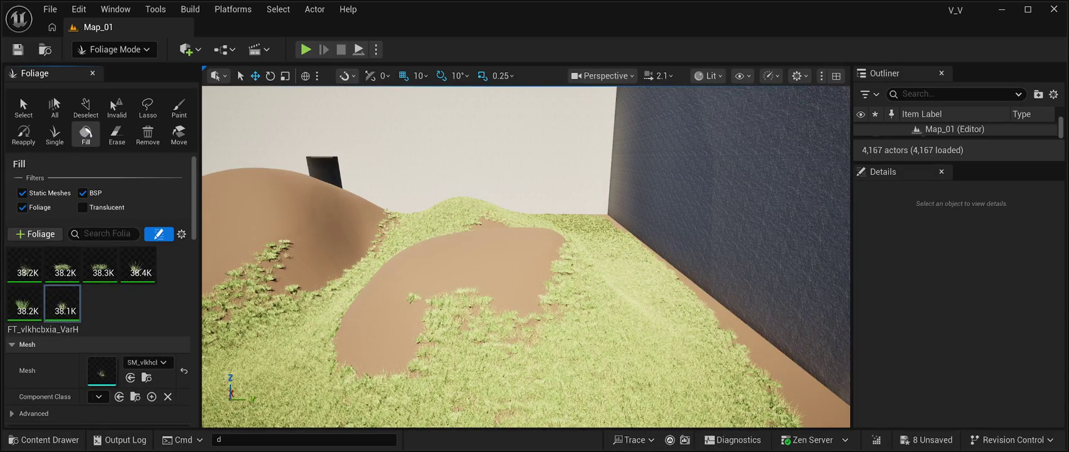
Save all with Ctrl+Shift+S, then erase grass across the dunes with the Erase tool.
mouse_move(526, 257)
mouse_down()
mouse_move(389, 270)
mouse_move(388, 295)
mouse_move(377, 270)
mouse_move(364, 320)
mouse_up()
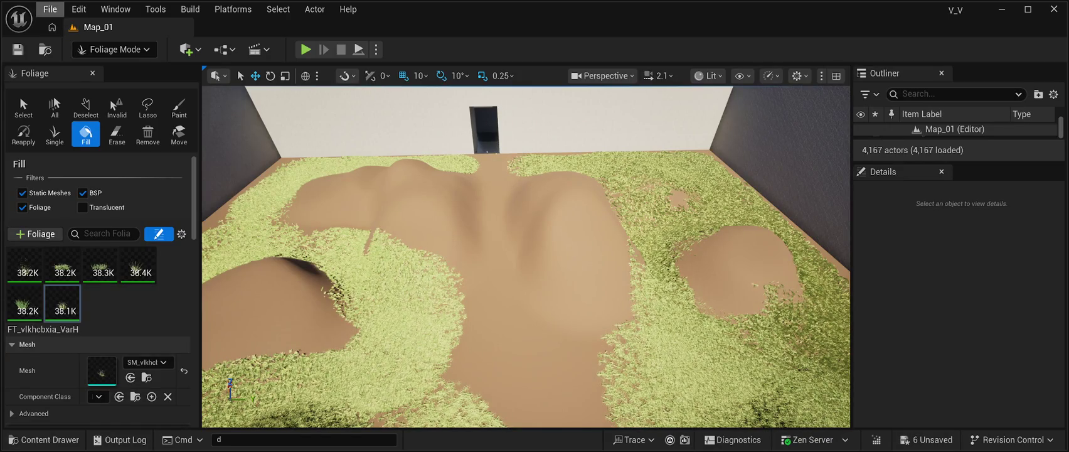
key(ctrl+shift+s)
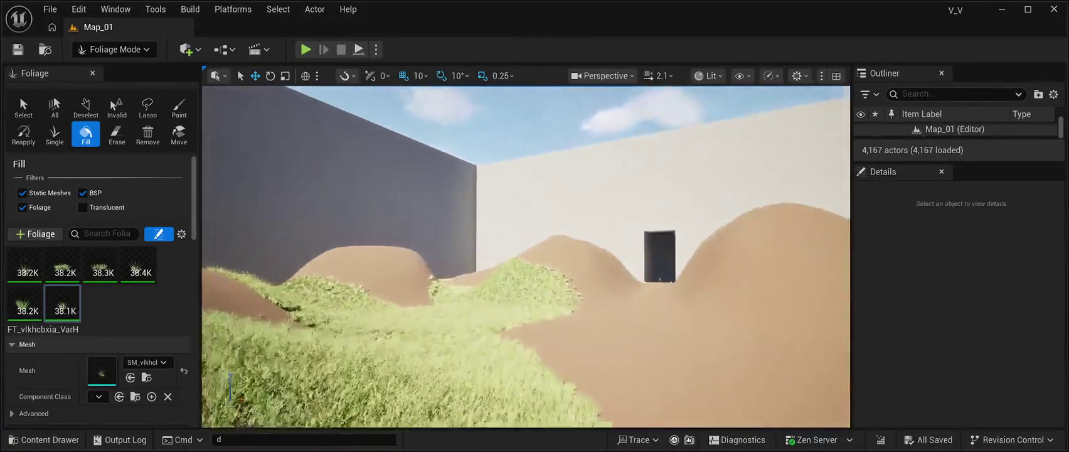
click(116, 134)
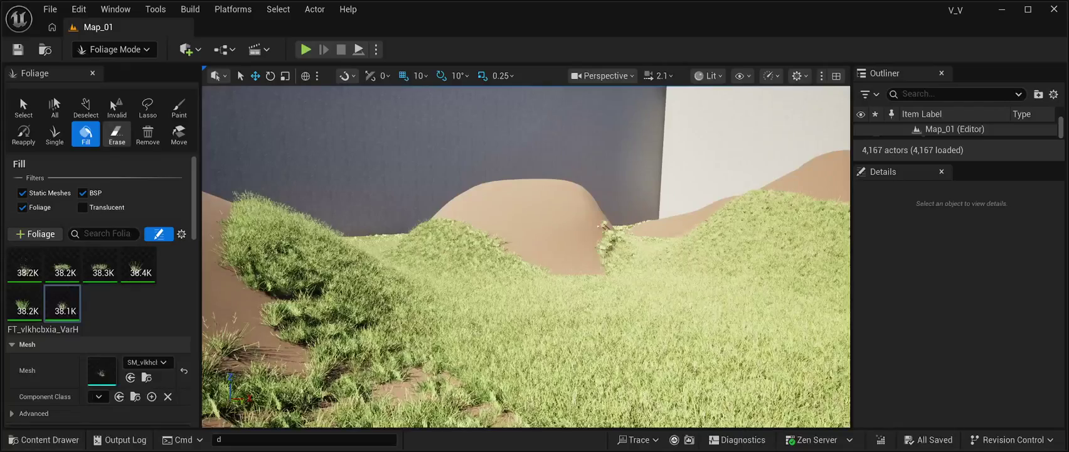
mouse_move(346, 310)
mouse_down()
mouse_move(592, 339)
mouse_move(608, 358)
mouse_move(547, 406)
mouse_move(523, 299)
mouse_move(502, 261)
mouse_move(520, 287)
mouse_up()
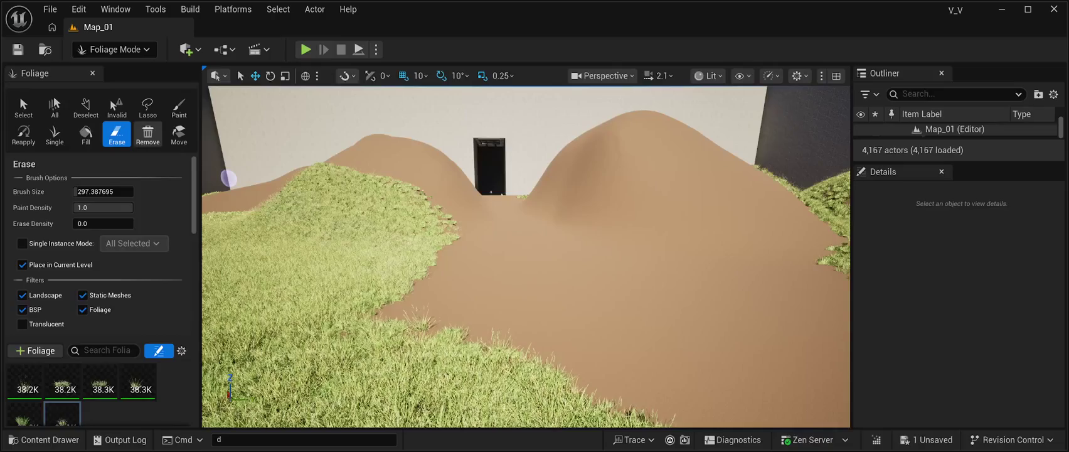
Switch to Fill and scroll through the grass type's Painting, Placement and Instance Settings.
click(86, 133)
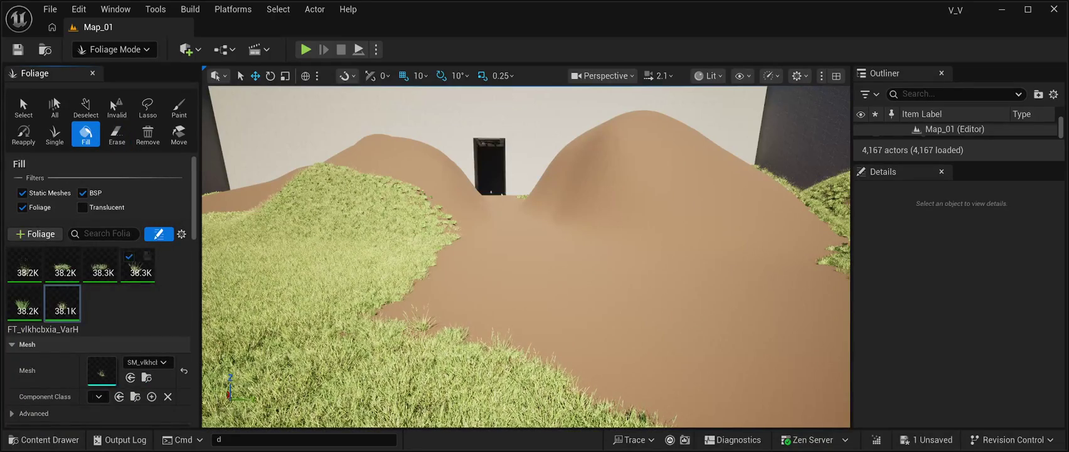
scroll(101, 289, down, 8)
scroll(101, 289, down, 2)
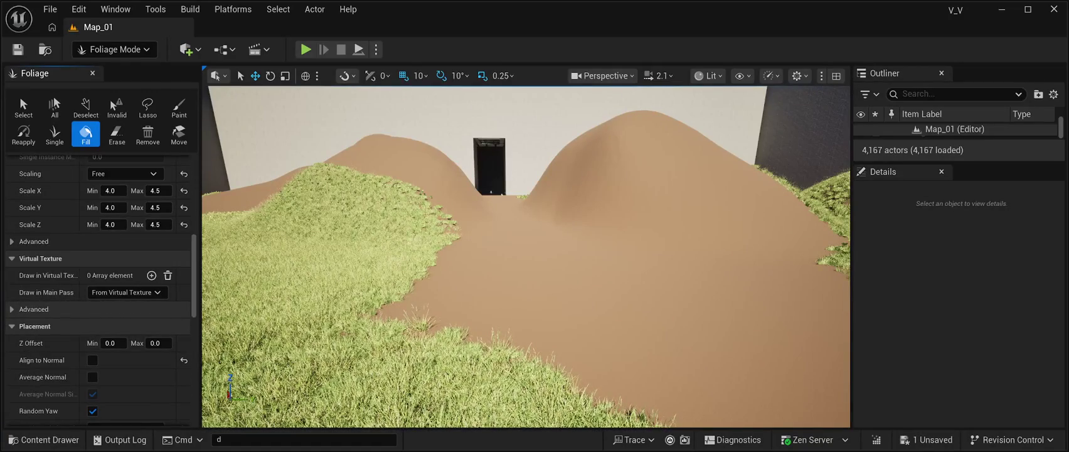
scroll(100, 288, down, 1)
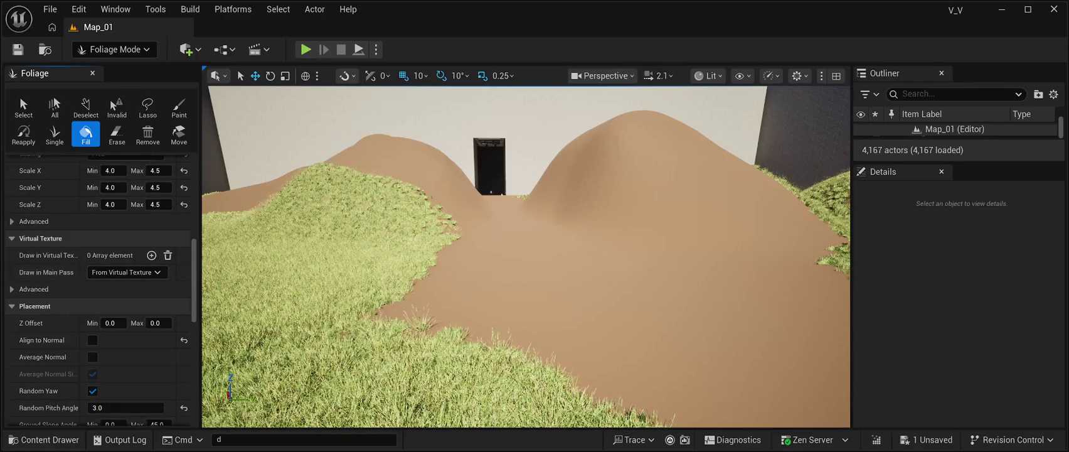
scroll(94, 313, down, 3)
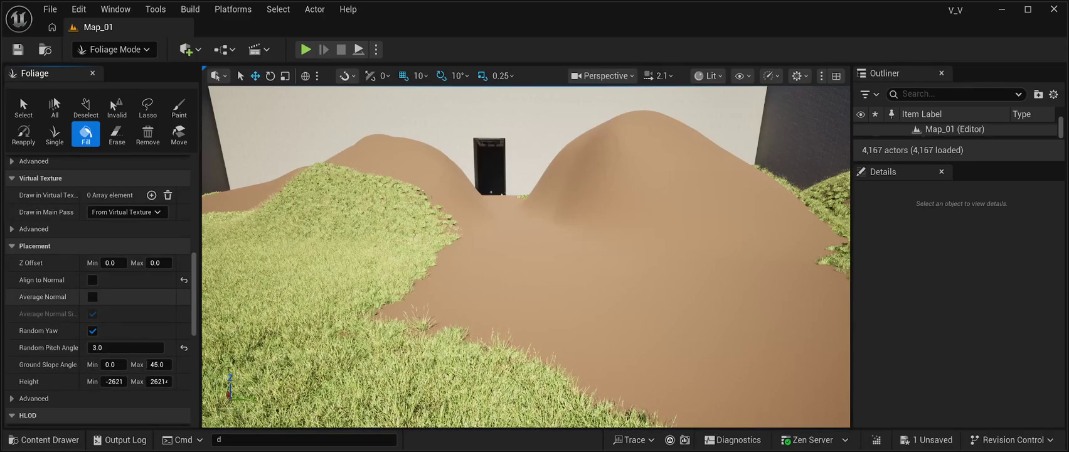
scroll(100, 288, down, 14)
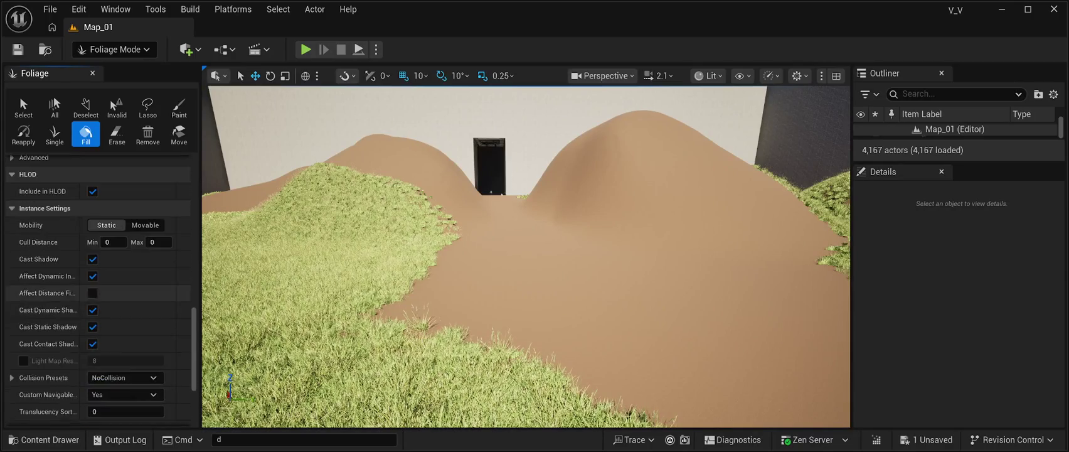
scroll(100, 289, down, 2)
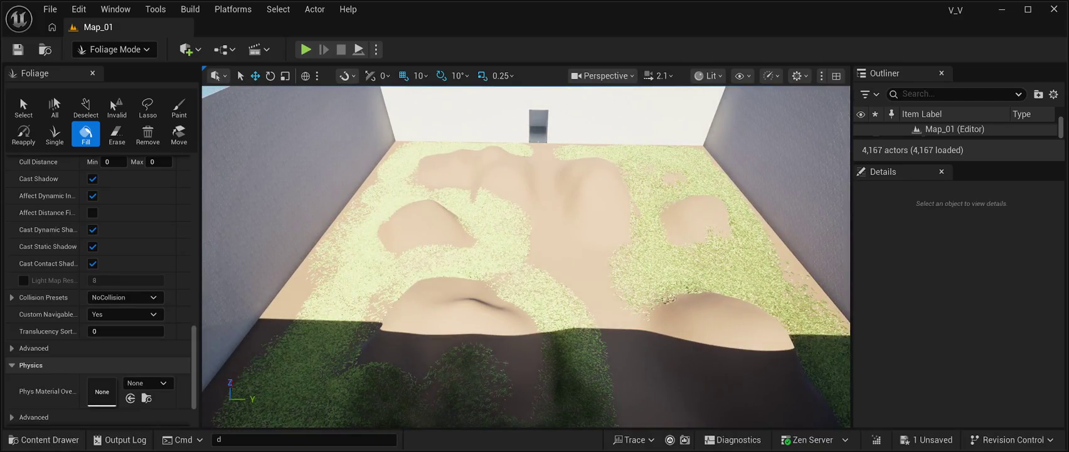
Scroll back to the top of the foliage settings and switch to the Select tool.
scroll(98, 283, up, 3)
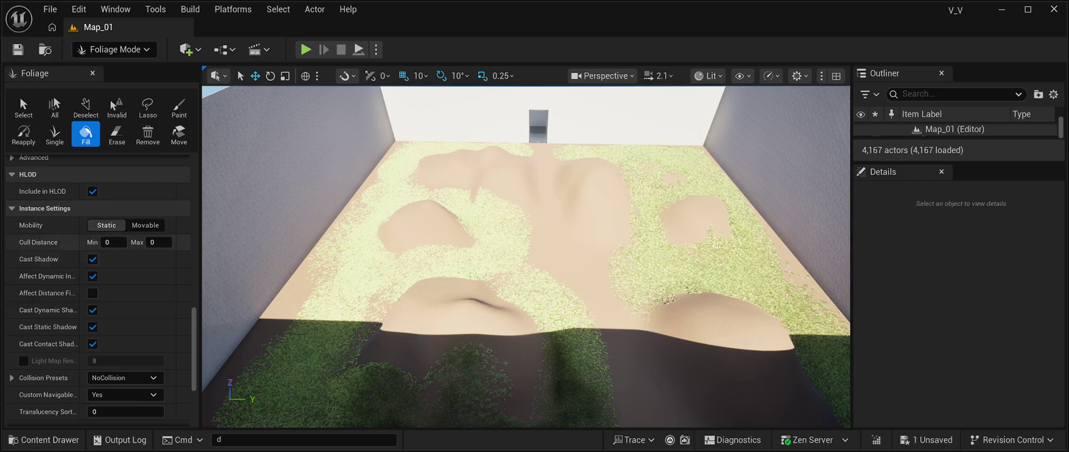
scroll(98, 245, up, 5)
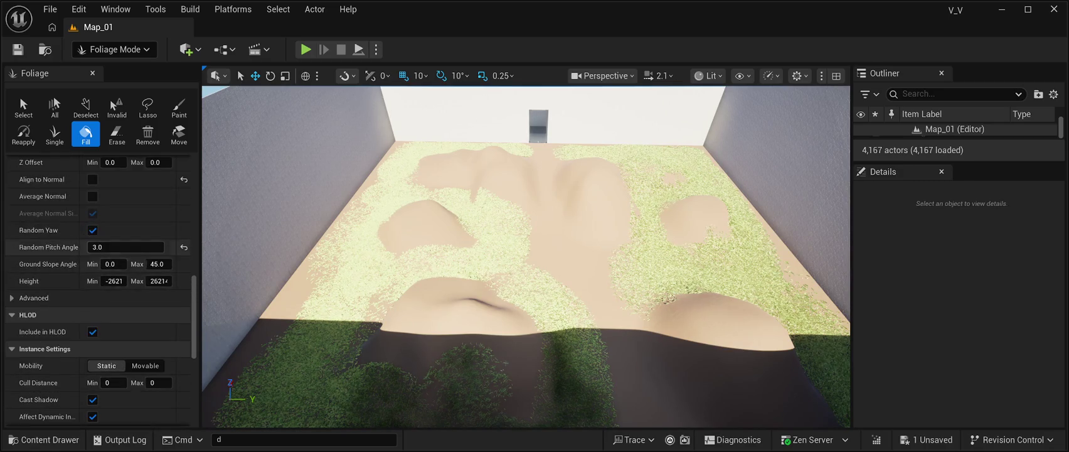
scroll(97, 246, up, 10)
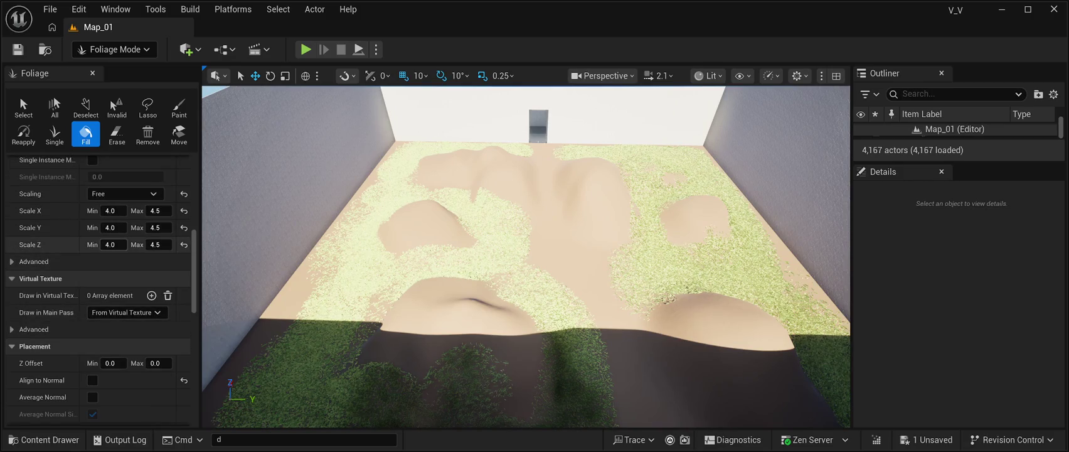
scroll(97, 247, up, 6)
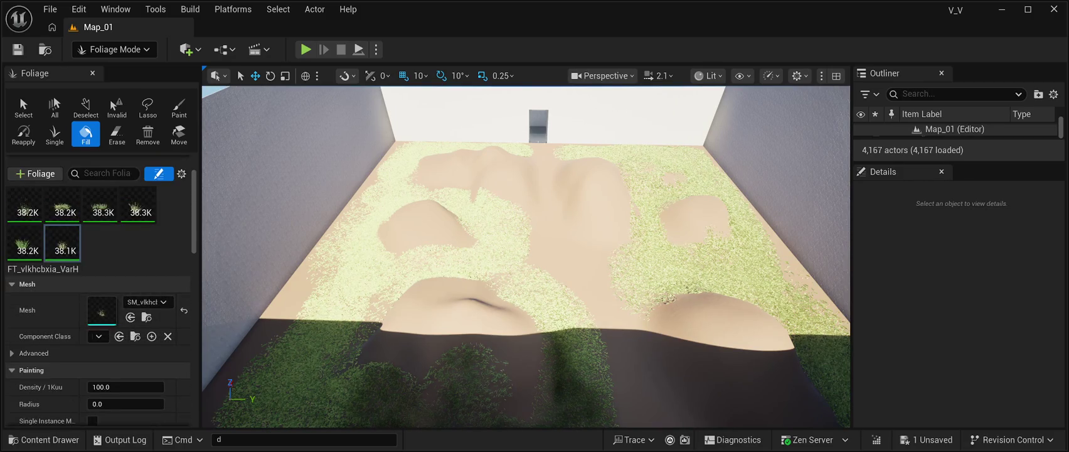
scroll(98, 247, up, 2)
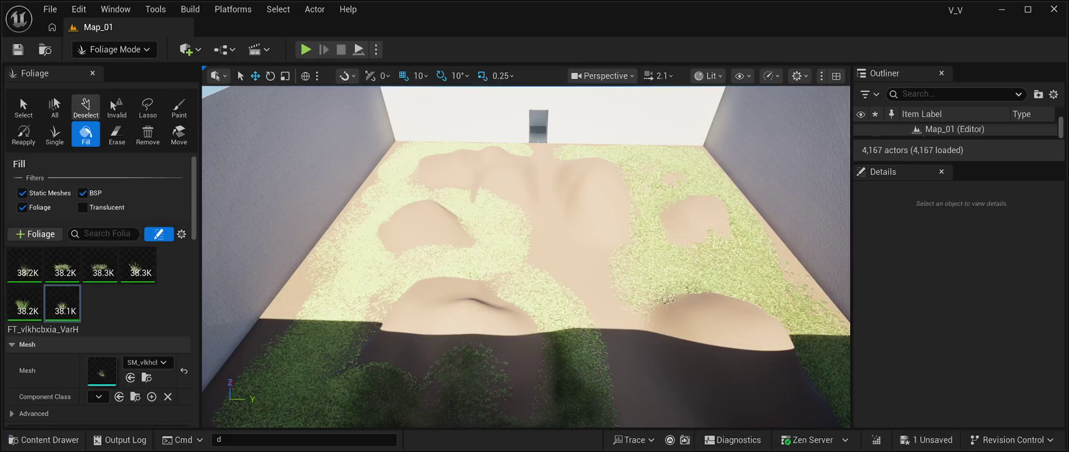
click(23, 105)
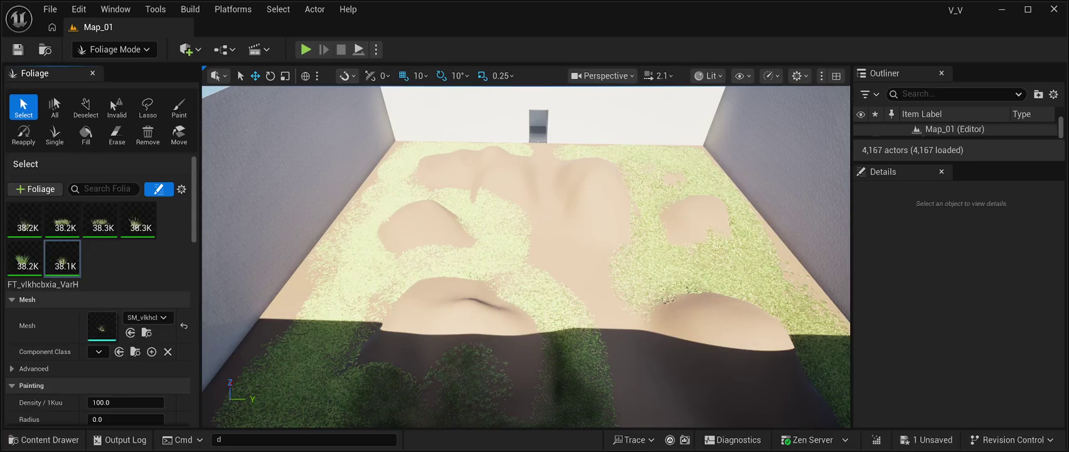
Select all foliage, deselect it, then choose Lasso and clear the selection again.
key(Right)
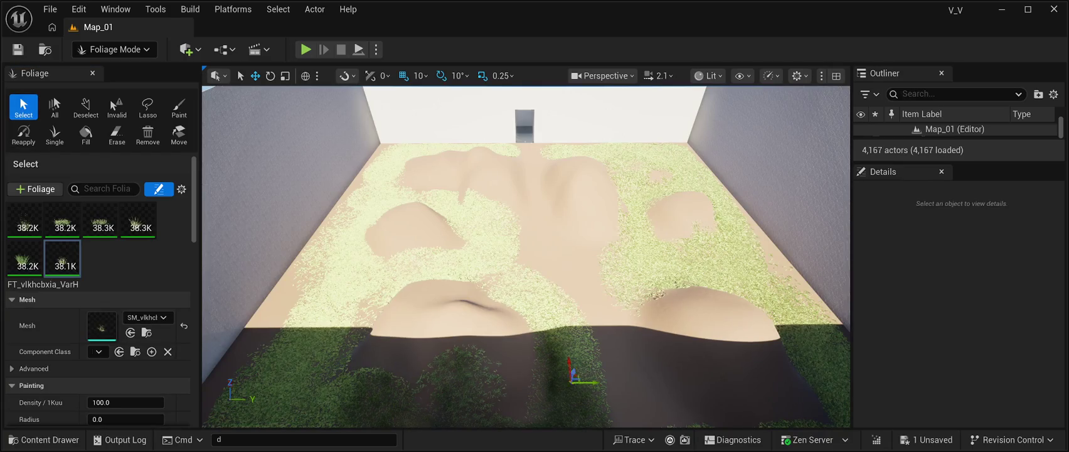
drag(572, 380, 565, 330)
click(54, 104)
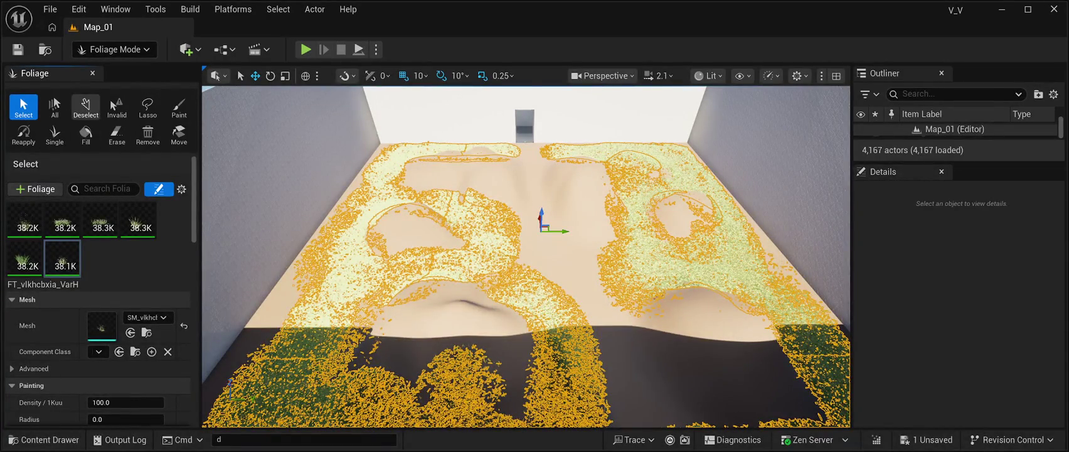
click(86, 105)
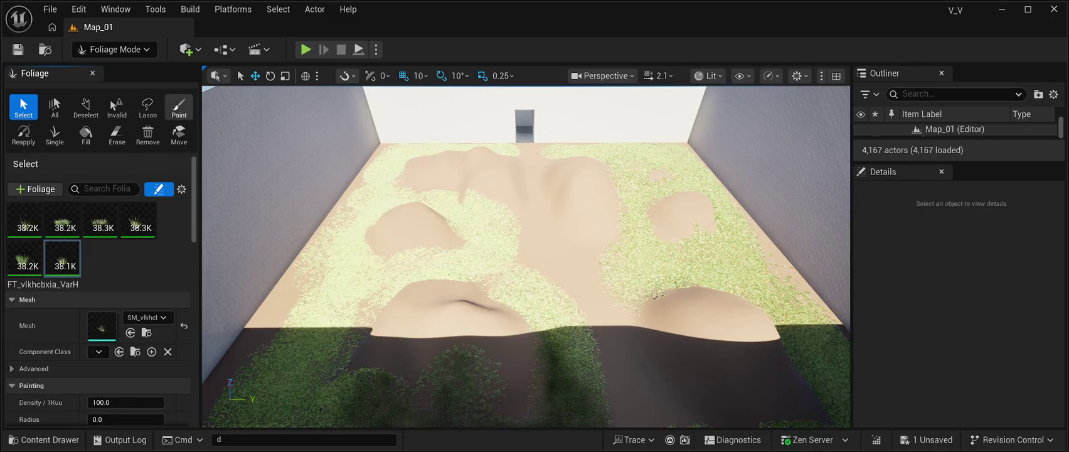
click(147, 105)
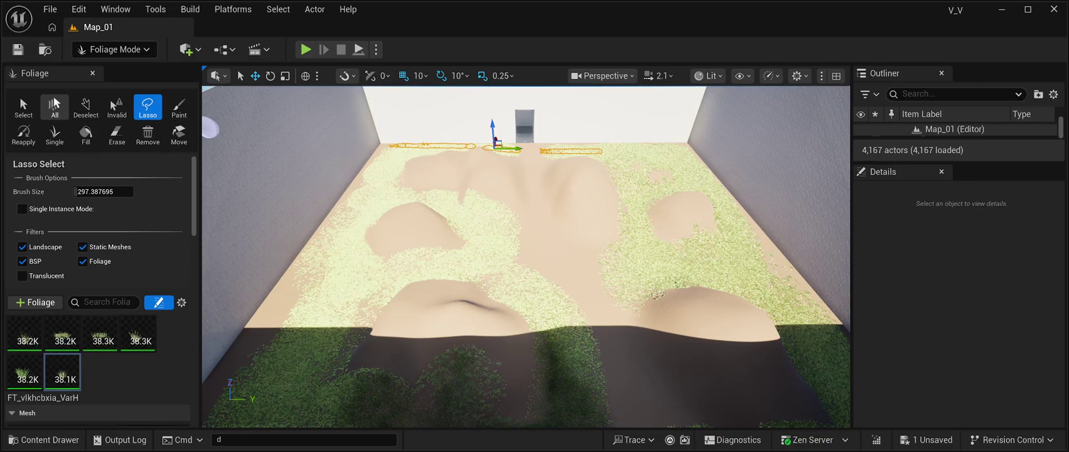
click(85, 106)
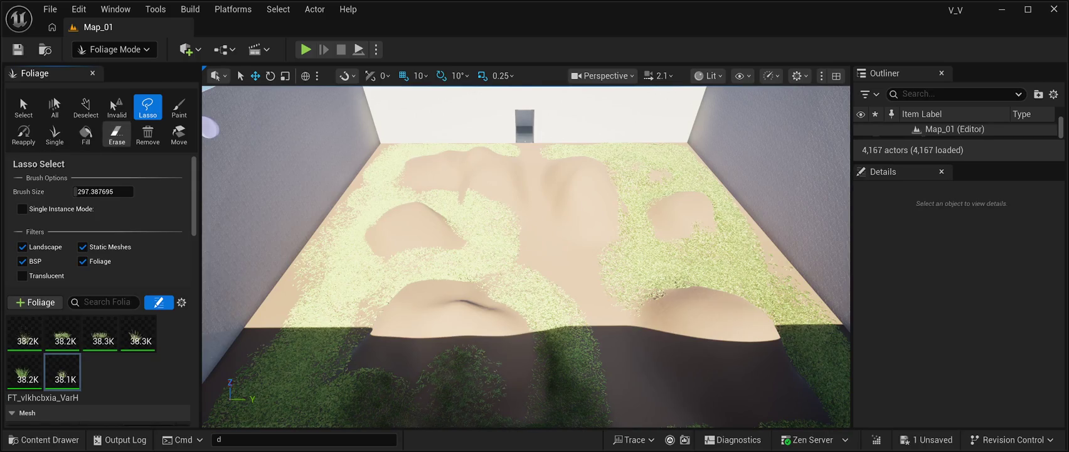
Switch to Paint, set the brush size to 8192, and paint grass across the whole field.
click(179, 107)
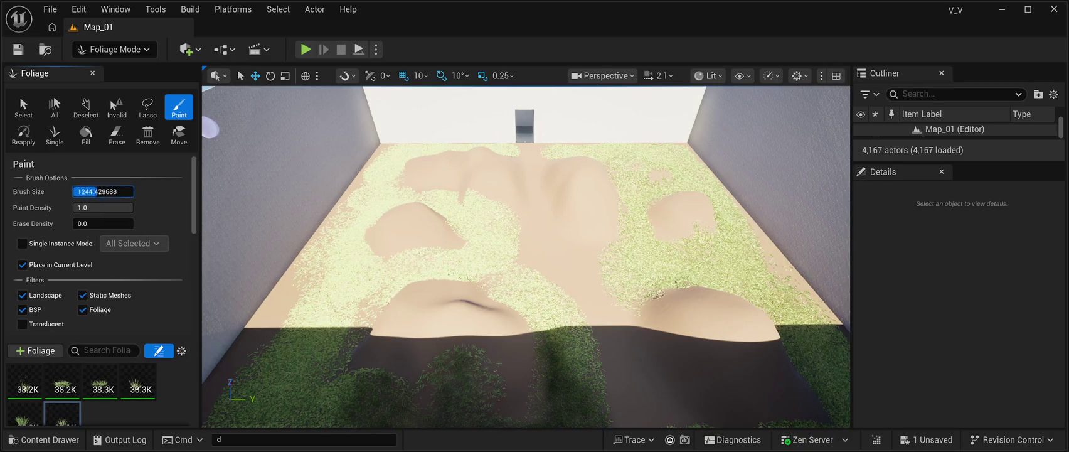
text(8192)
key(Return)
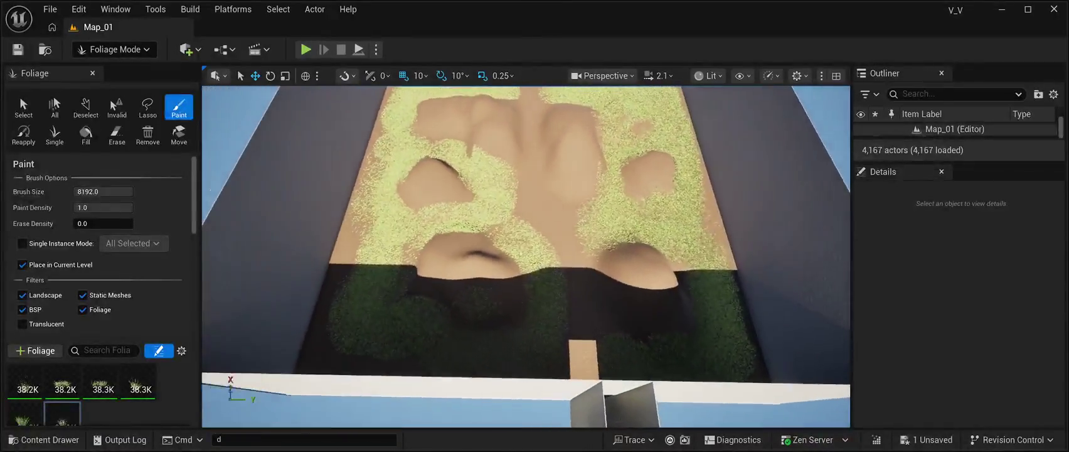
drag(511, 258, 513, 257)
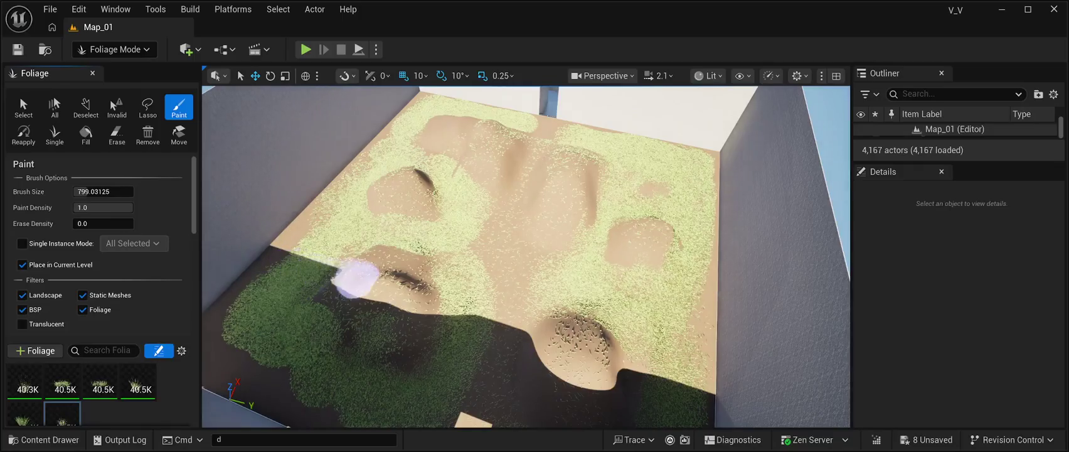
Paint the remaining bare spots and the mound slopes around the hollow, then enter Landscape Mode with Shift+2.
mouse_move(366, 284)
mouse_down()
mouse_move(401, 318)
mouse_move(410, 346)
mouse_up()
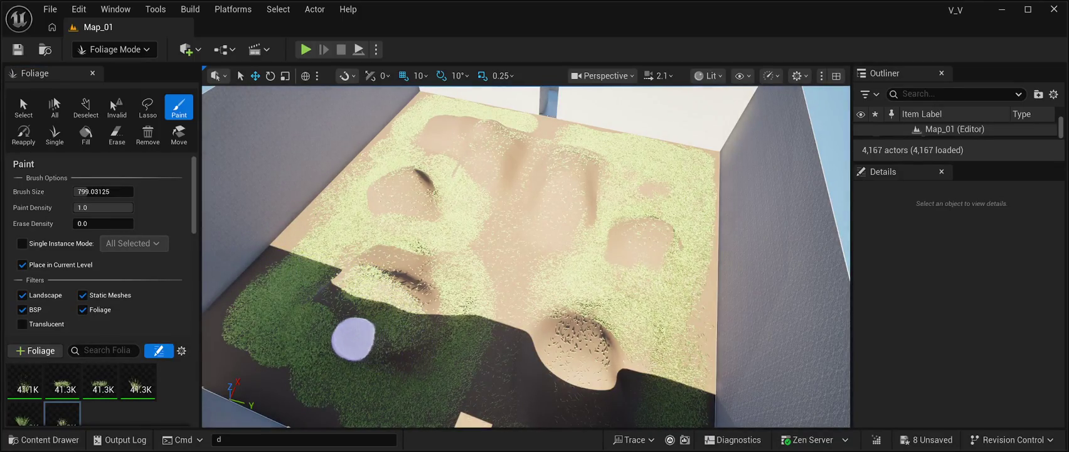
mouse_move(345, 345)
mouse_down()
mouse_move(401, 362)
mouse_move(419, 353)
mouse_move(361, 334)
mouse_move(324, 295)
mouse_move(363, 260)
mouse_move(416, 264)
mouse_up()
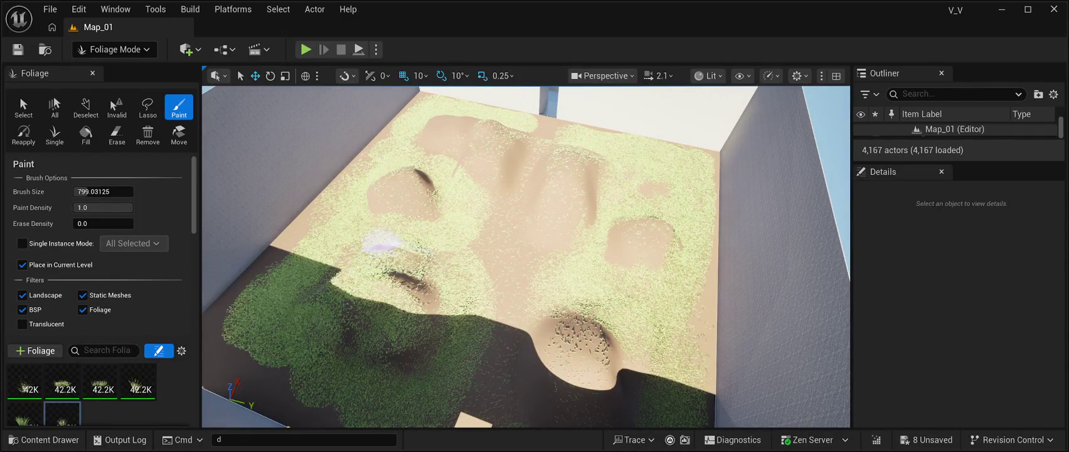
drag(411, 273, 419, 302)
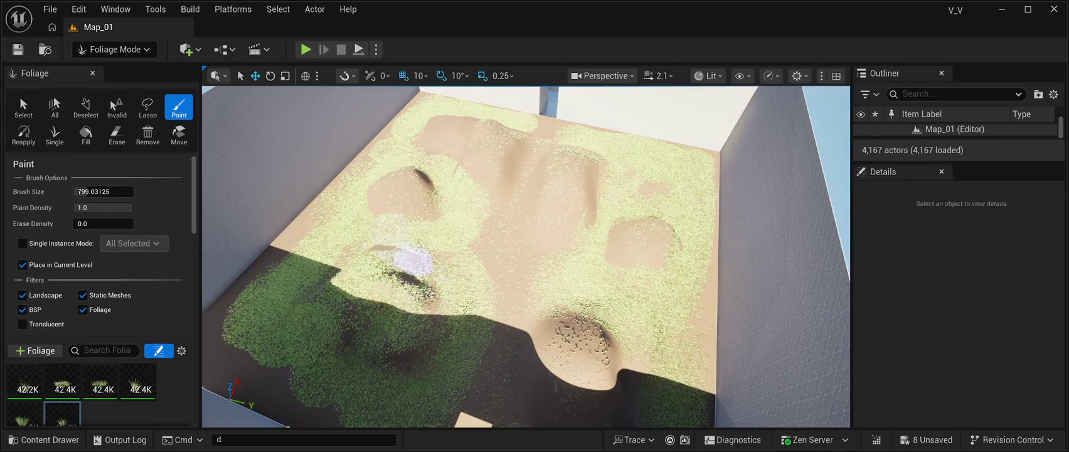
mouse_move(427, 273)
mouse_down()
mouse_move(395, 214)
mouse_move(358, 238)
mouse_up()
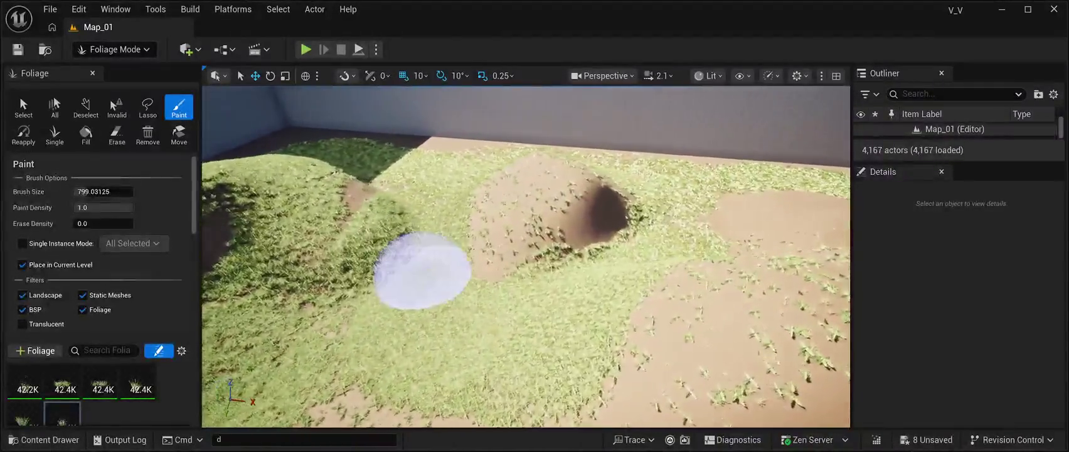
drag(465, 260, 508, 239)
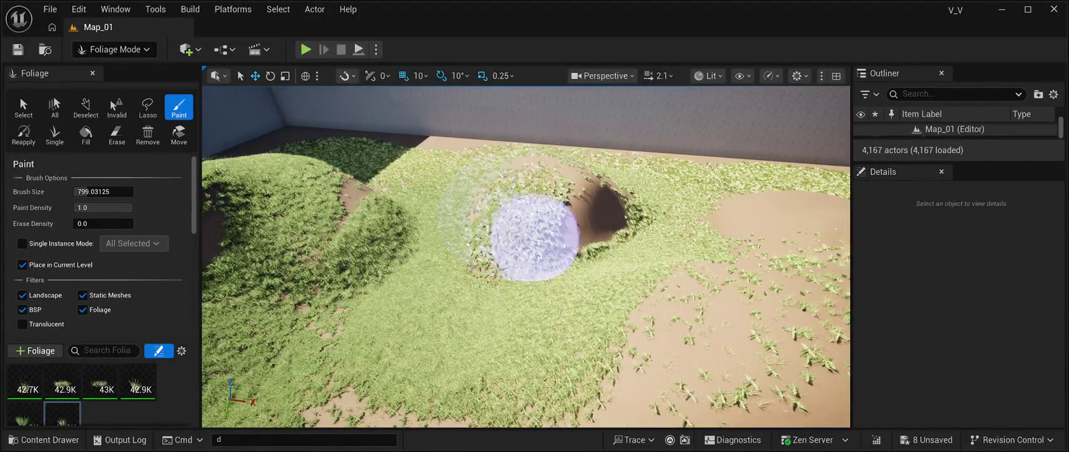
mouse_move(570, 228)
mouse_down()
mouse_move(592, 210)
mouse_move(593, 182)
mouse_up()
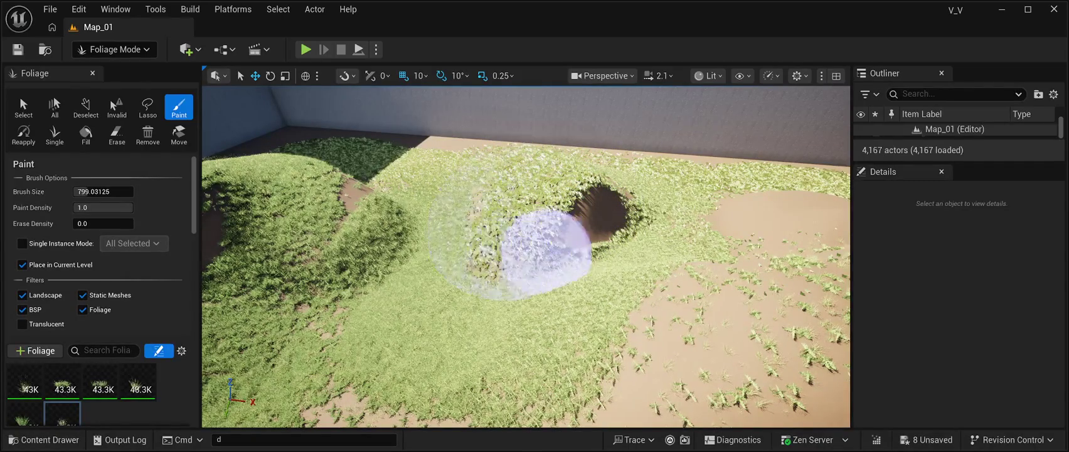
key(w)
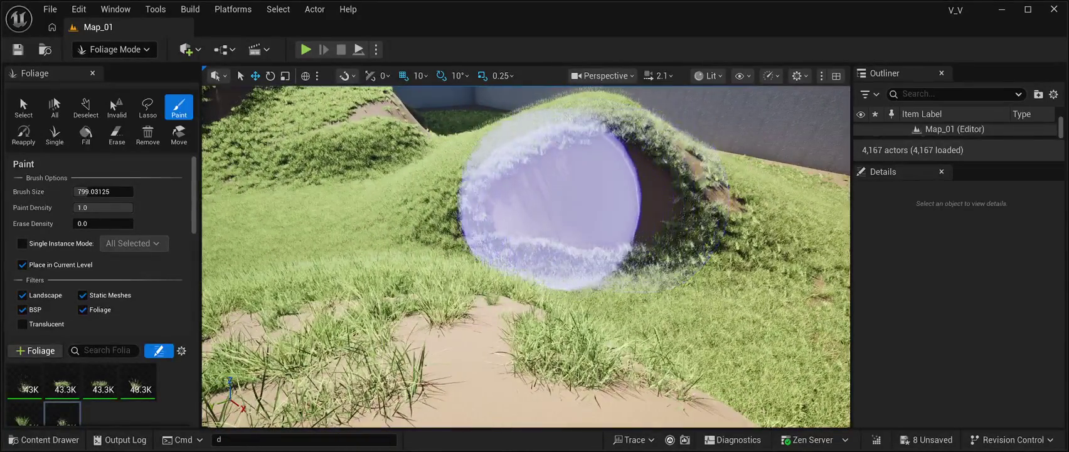
mouse_move(653, 195)
mouse_down()
mouse_move(692, 131)
mouse_move(809, 175)
mouse_move(633, 226)
mouse_move(474, 169)
mouse_up()
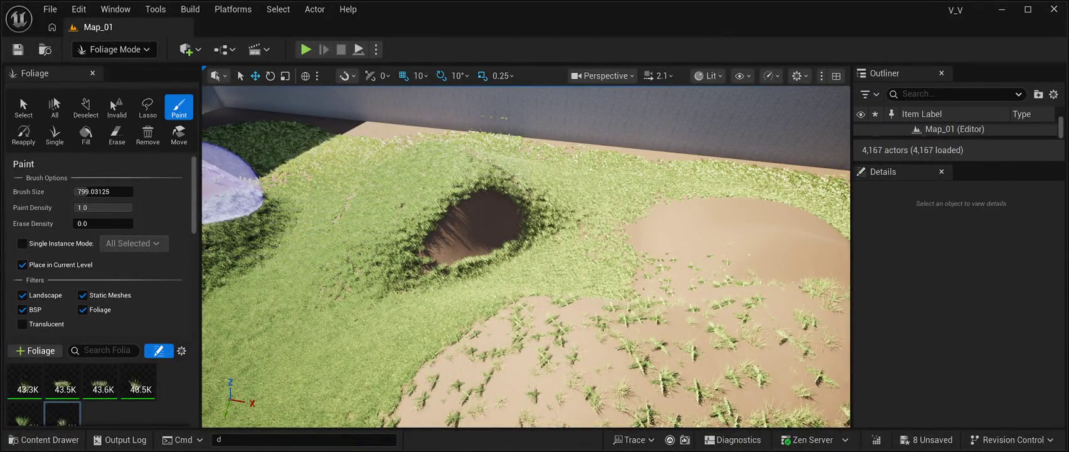
key(shift+2)
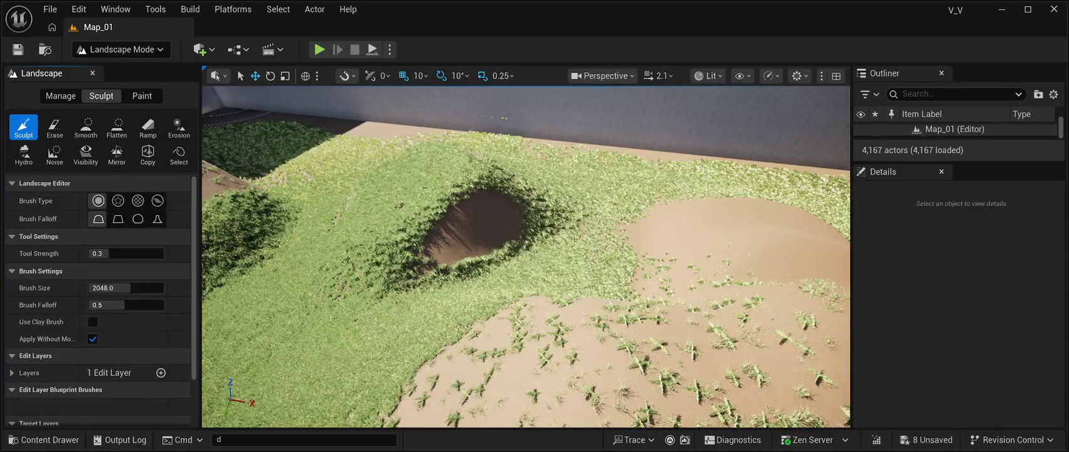
Smooth the slope of the mound beside the doorway with the Sculpt Smooth tool.
click(86, 127)
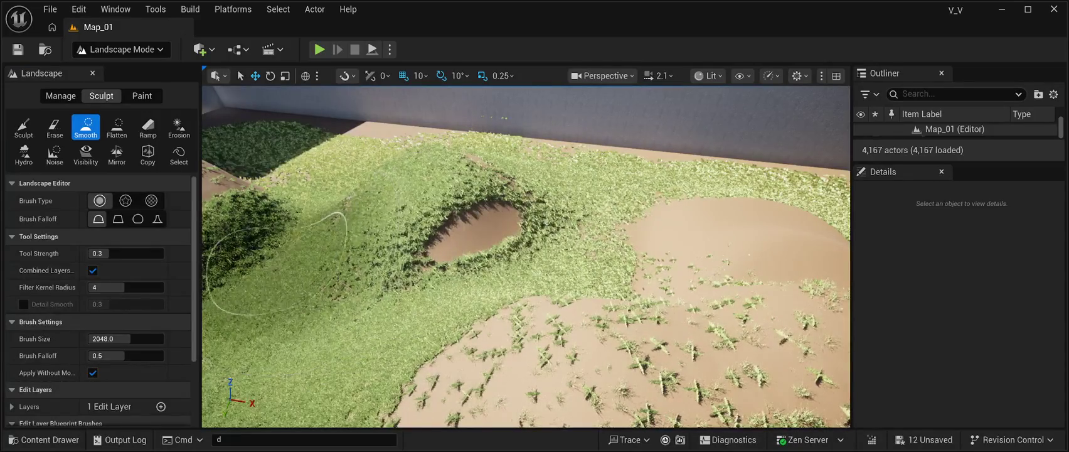
key(w)
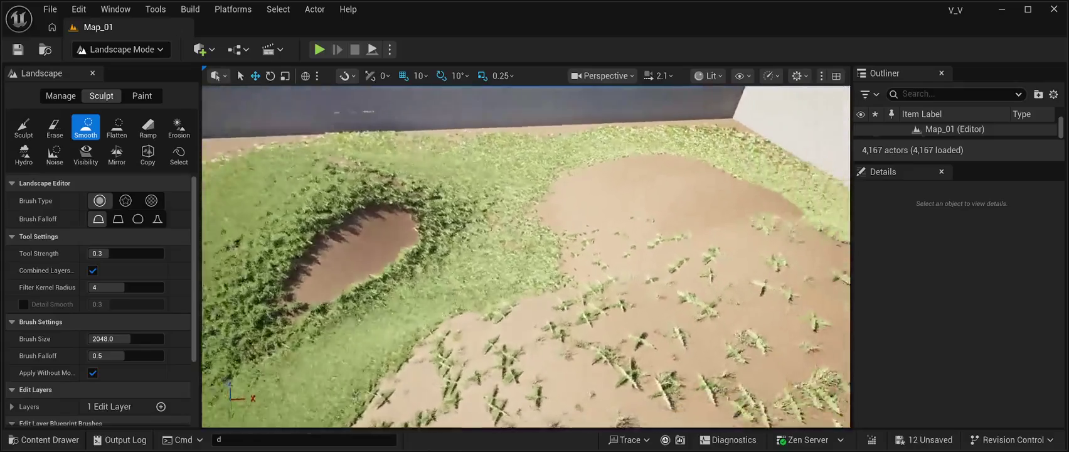
key(s)
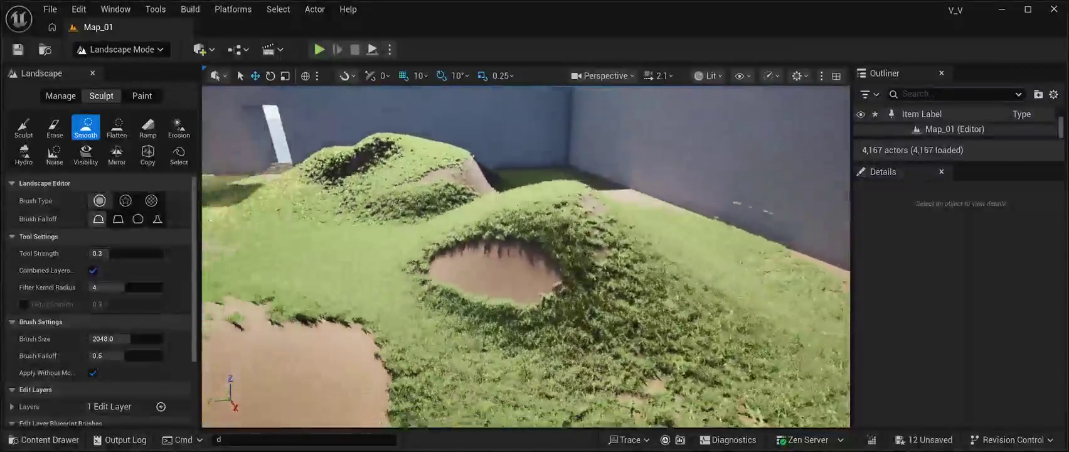
key(w)
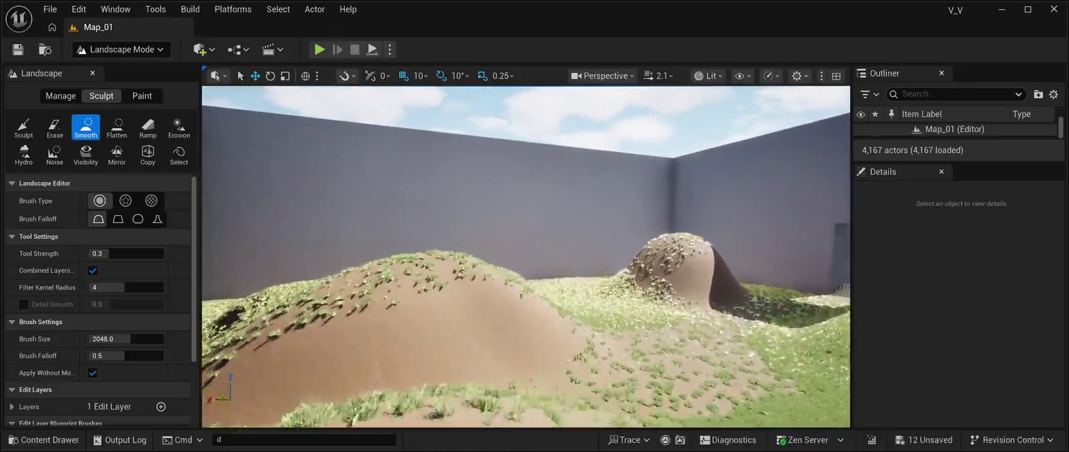
drag(389, 276, 439, 244)
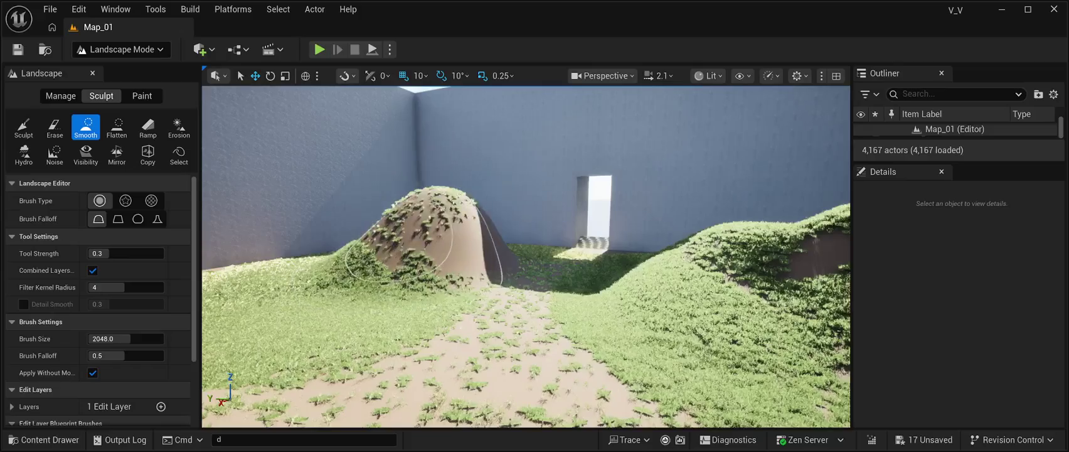
In Foliage Mode, paint dense grass on the right-hand mound with a 799 brush.
key(w)
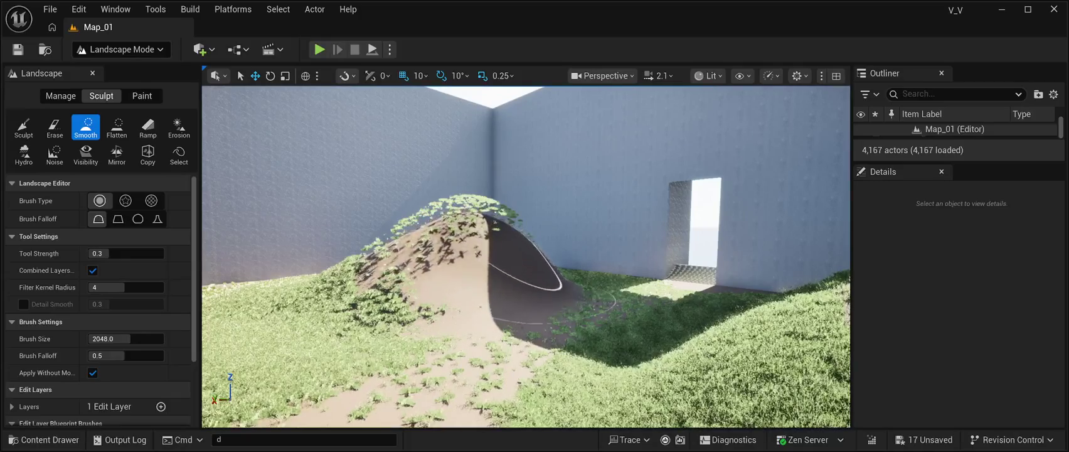
key(Left)
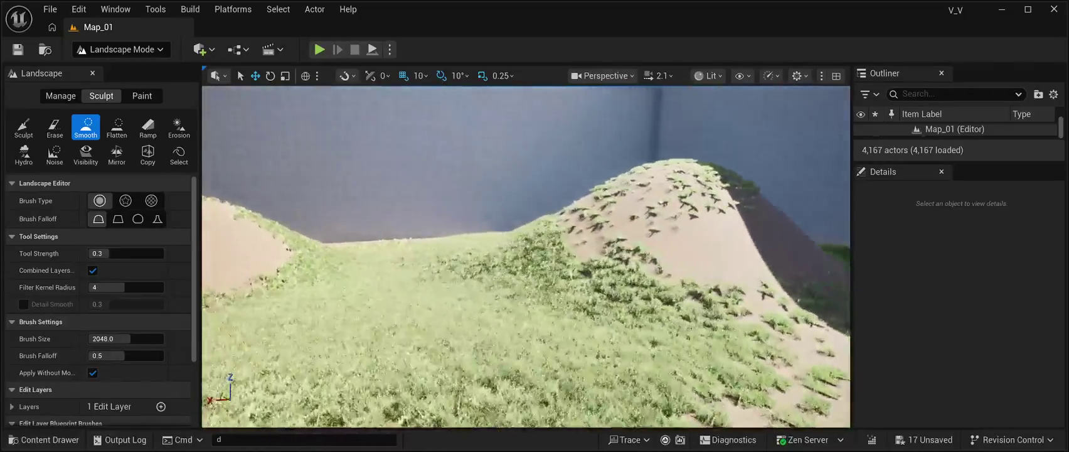
key(Right)
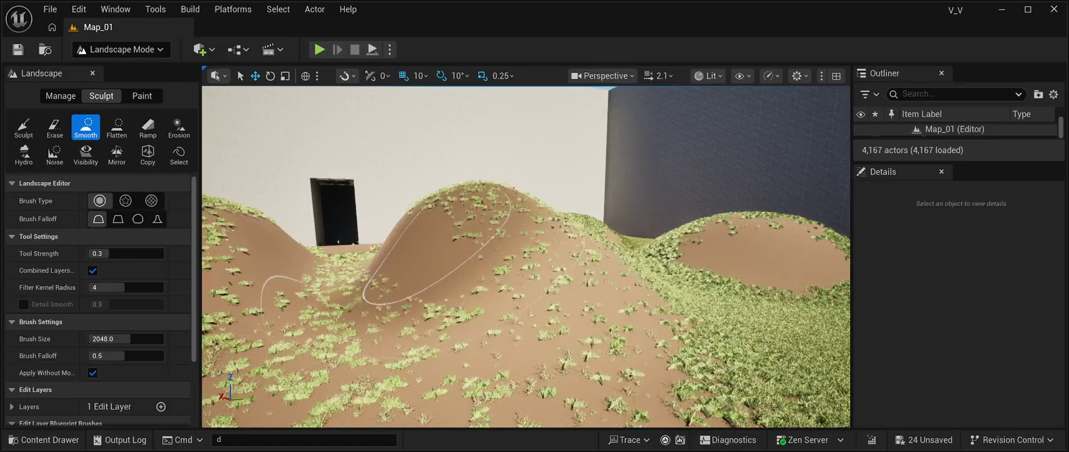
key(Up)
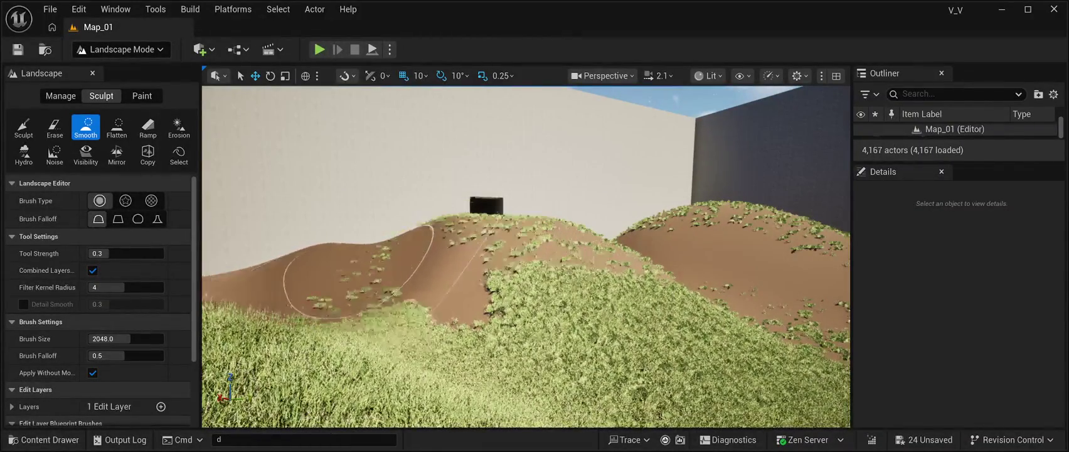
key(Up)
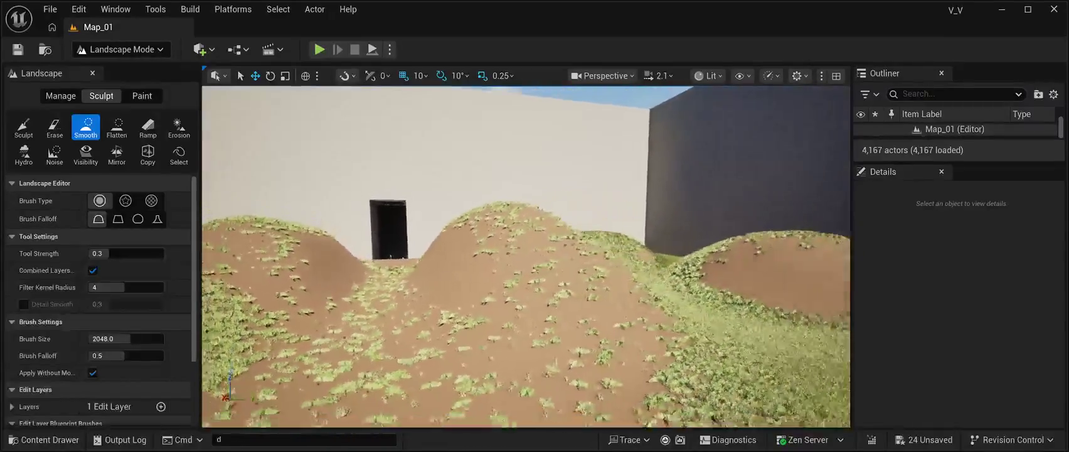
key(Up)
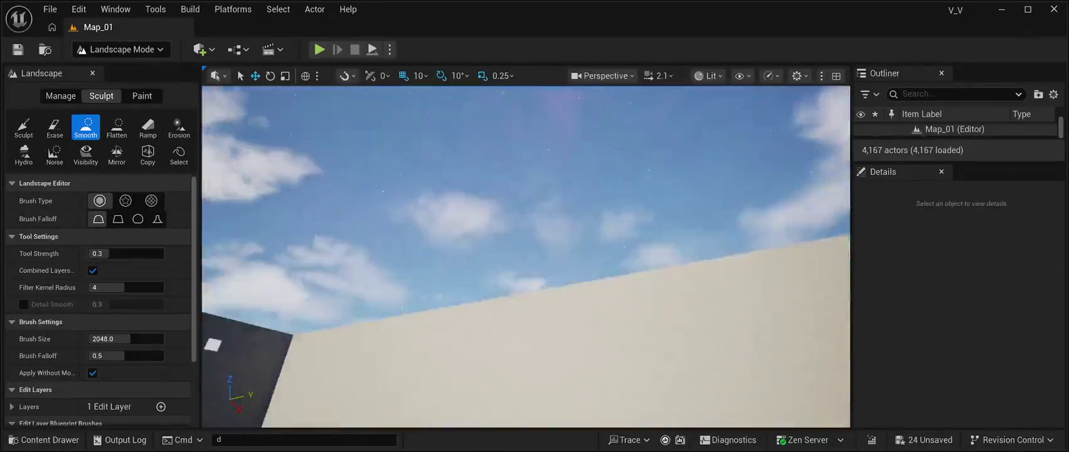
key(Down)
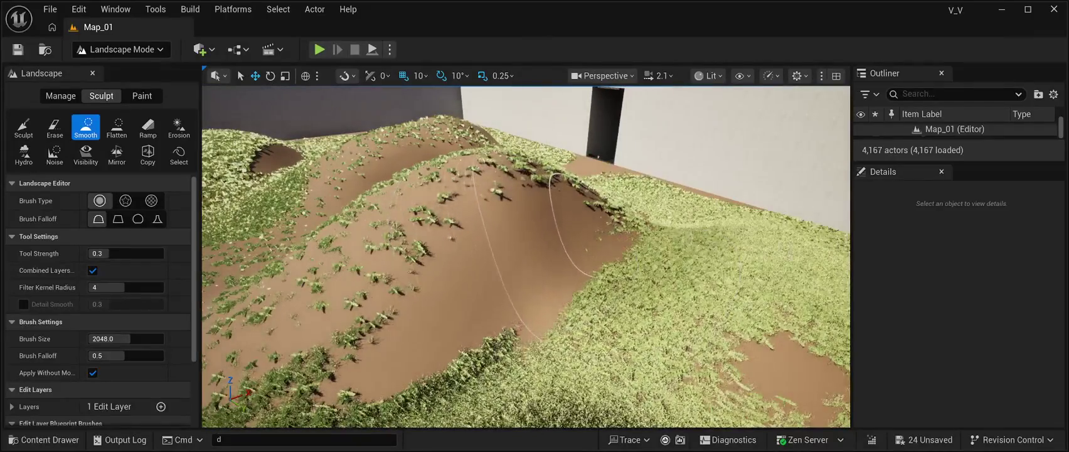
key(Down)
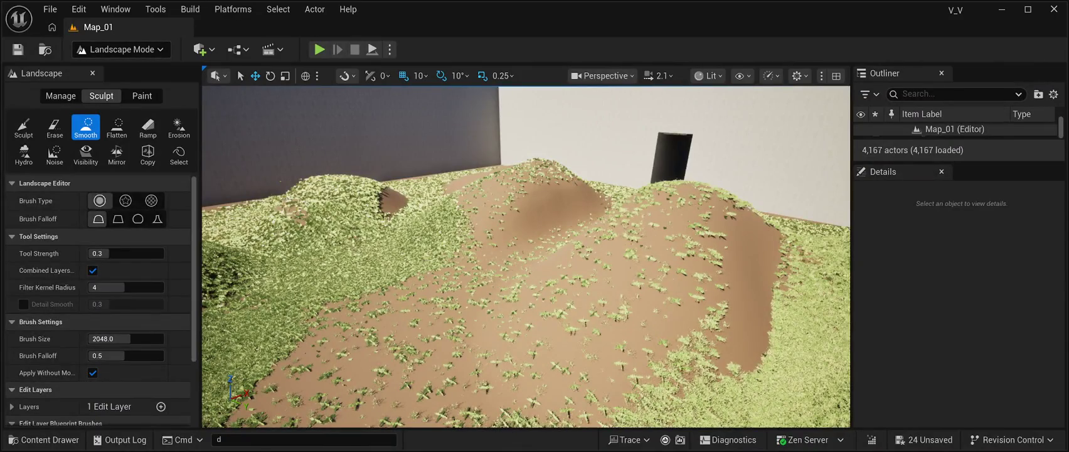
key(shift+3)
mouse_move(608, 322)
mouse_down()
mouse_move(740, 239)
mouse_move(621, 327)
mouse_up()
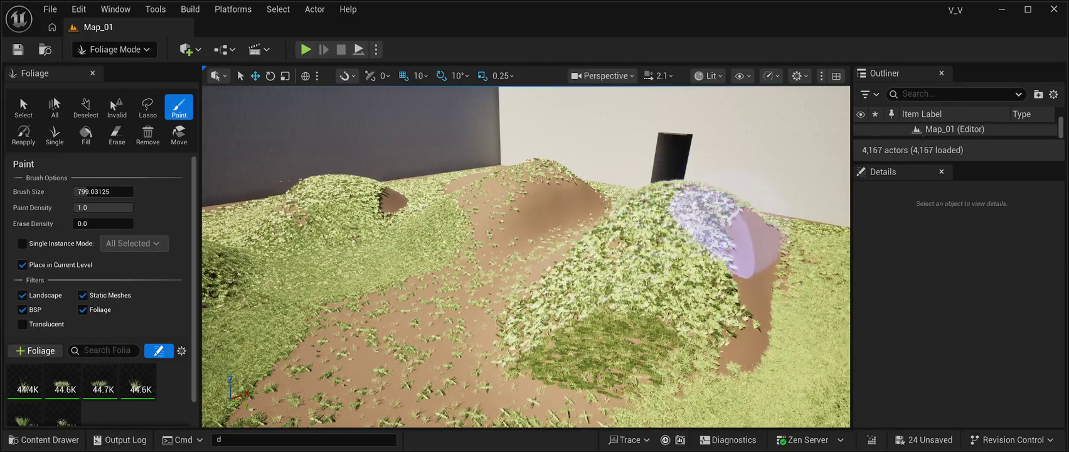
Paint dense grass along the right mound's edge, the central path, the hollow and the bare slope.
mouse_move(715, 301)
mouse_down()
mouse_move(740, 334)
mouse_move(596, 289)
mouse_up()
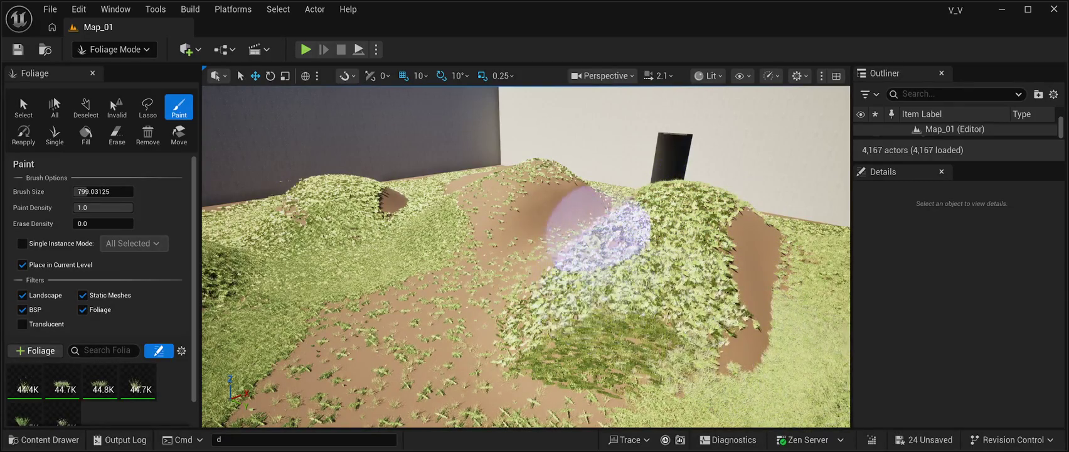
mouse_move(540, 201)
mouse_down()
mouse_move(441, 196)
mouse_move(467, 178)
mouse_move(470, 229)
mouse_up()
mouse_move(375, 187)
mouse_down()
mouse_move(525, 239)
mouse_move(527, 157)
mouse_up()
mouse_move(527, 251)
mouse_down()
mouse_move(520, 326)
mouse_move(521, 294)
mouse_move(631, 226)
mouse_up()
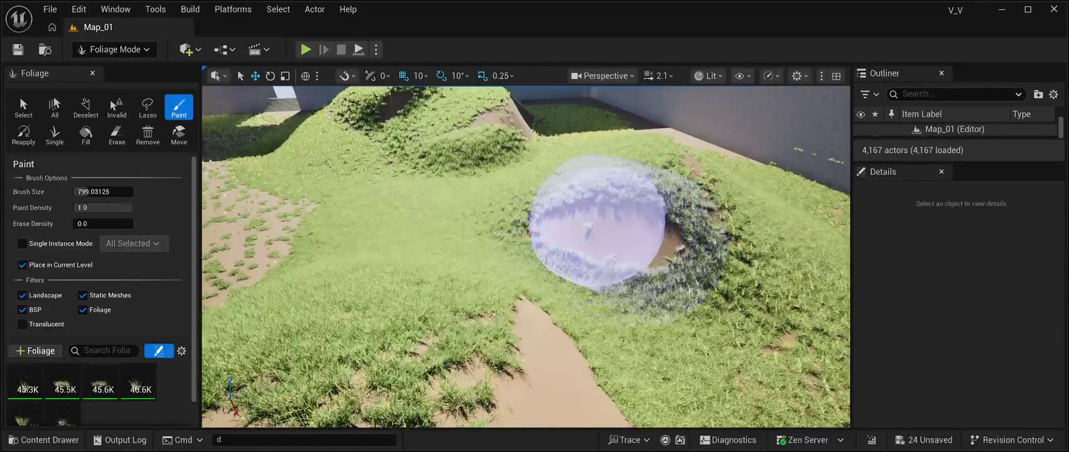
mouse_move(549, 206)
mouse_down()
mouse_move(657, 219)
mouse_move(644, 238)
mouse_move(567, 233)
mouse_up()
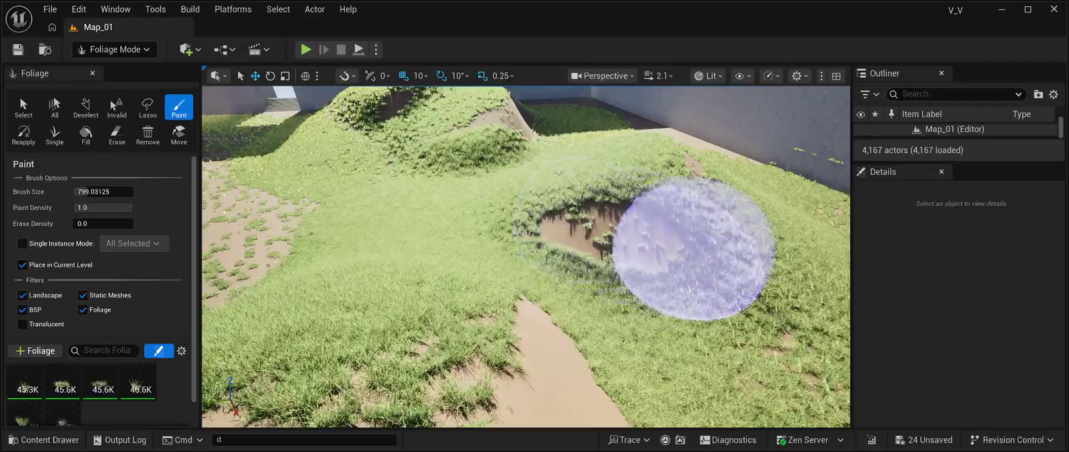
scroll(690, 263, down, 2)
scroll(697, 276, down, 3)
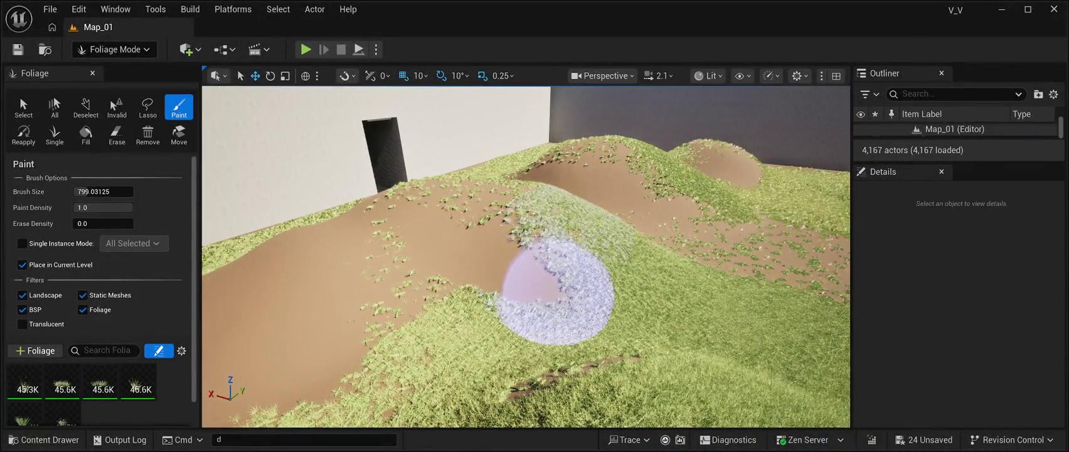
mouse_move(542, 288)
mouse_down()
mouse_move(494, 291)
mouse_move(555, 283)
mouse_move(433, 264)
mouse_move(366, 297)
mouse_move(384, 243)
mouse_move(409, 221)
mouse_move(303, 268)
mouse_move(362, 217)
mouse_move(298, 260)
mouse_move(286, 341)
mouse_move(318, 353)
mouse_move(306, 330)
mouse_move(585, 262)
mouse_move(454, 267)
mouse_move(477, 191)
mouse_move(505, 166)
mouse_move(486, 174)
mouse_move(442, 238)
mouse_move(496, 286)
mouse_move(593, 303)
mouse_move(386, 301)
mouse_move(353, 246)
mouse_move(303, 241)
mouse_move(282, 260)
mouse_move(381, 148)
mouse_move(353, 179)
mouse_move(291, 210)
mouse_move(257, 263)
mouse_move(370, 282)
mouse_move(453, 238)
mouse_up()
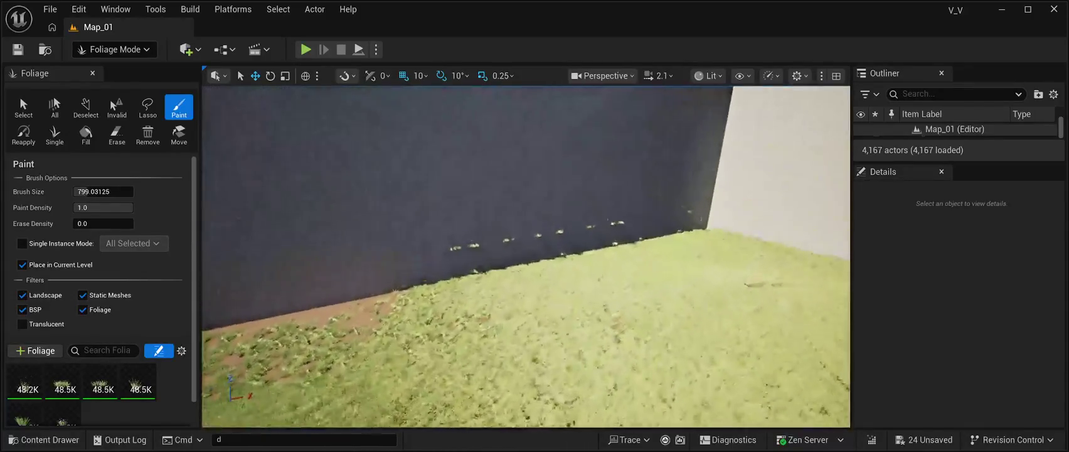
Erase grass tufts from the wall faces near the corner, then enlarge the brush to about 1690.
scroll(525, 257, up, 3)
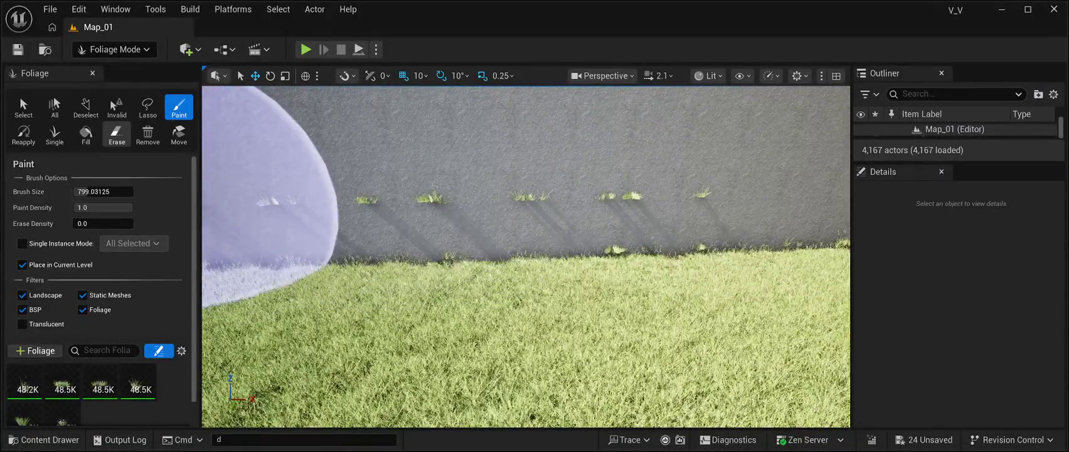
click(117, 133)
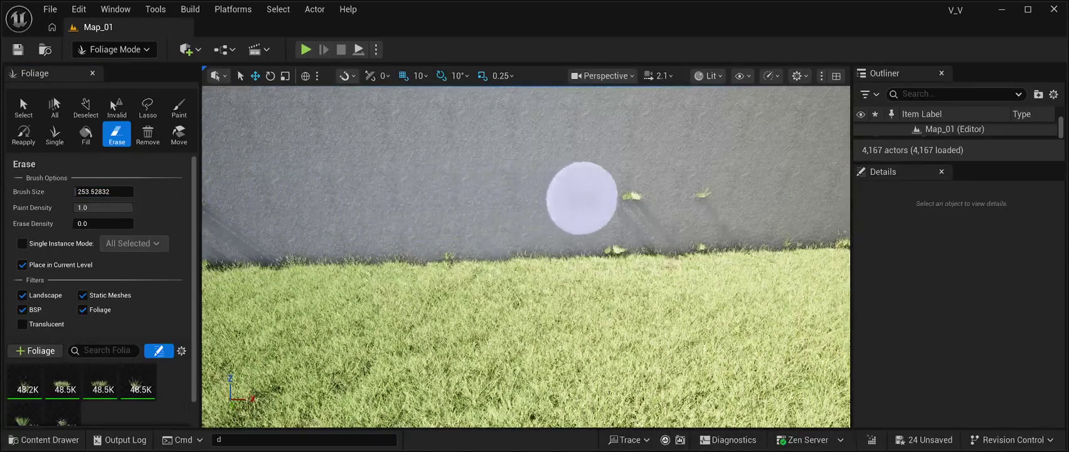
drag(616, 187, 666, 188)
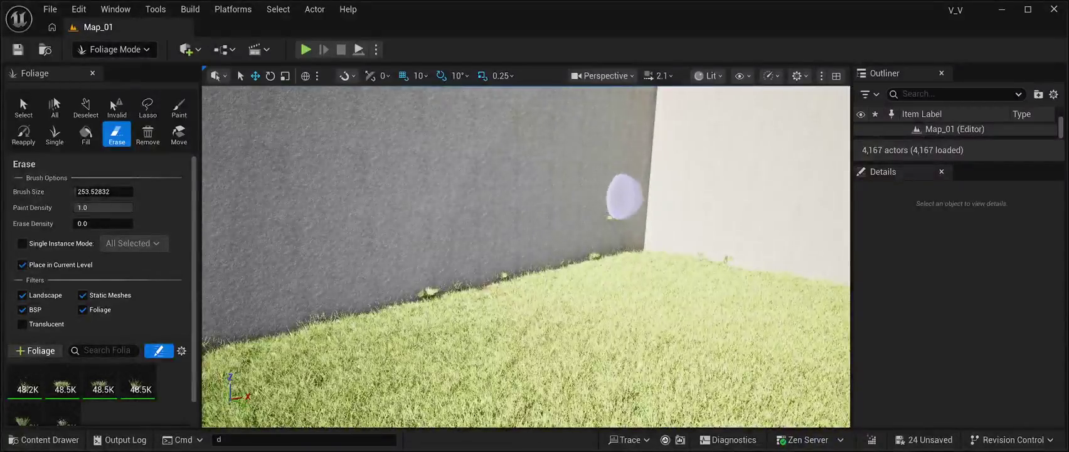
mouse_move(616, 208)
mouse_down()
mouse_move(640, 207)
mouse_move(640, 238)
mouse_move(665, 210)
mouse_move(697, 210)
mouse_move(696, 225)
mouse_move(470, 202)
mouse_move(489, 210)
mouse_up()
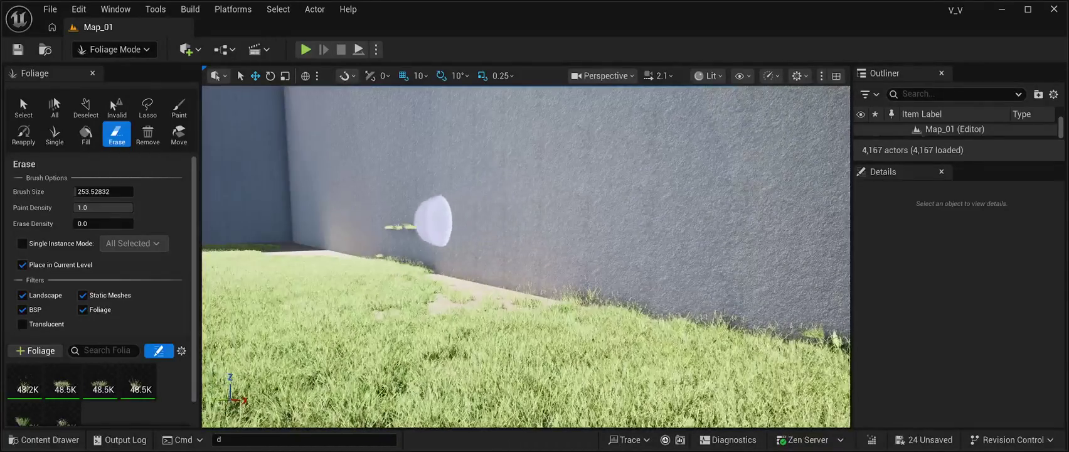
mouse_move(375, 222)
mouse_down()
mouse_move(376, 188)
mouse_move(389, 217)
mouse_move(380, 222)
mouse_up()
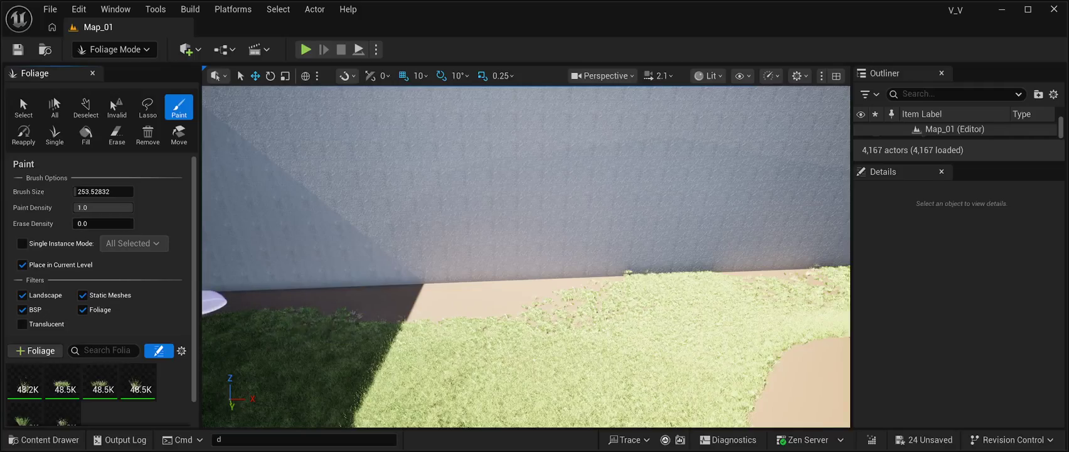
key(bracketright)
key(bracketright)
key(bracketright)
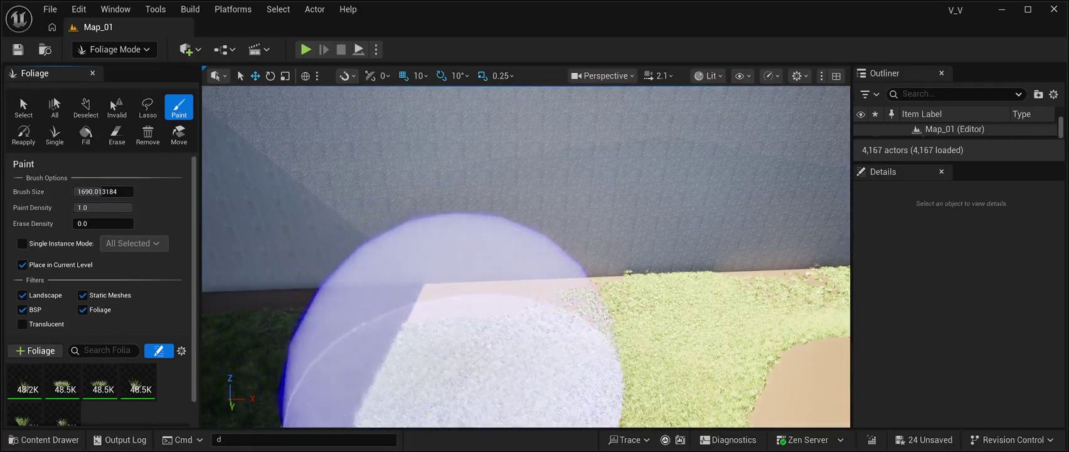
Paint grass over the bare strips along the wall bases and path, then shrink the brush to 749.
mouse_move(595, 313)
mouse_down()
mouse_move(590, 291)
mouse_move(466, 310)
mouse_move(295, 288)
mouse_move(596, 282)
mouse_move(238, 358)
mouse_move(411, 377)
mouse_up()
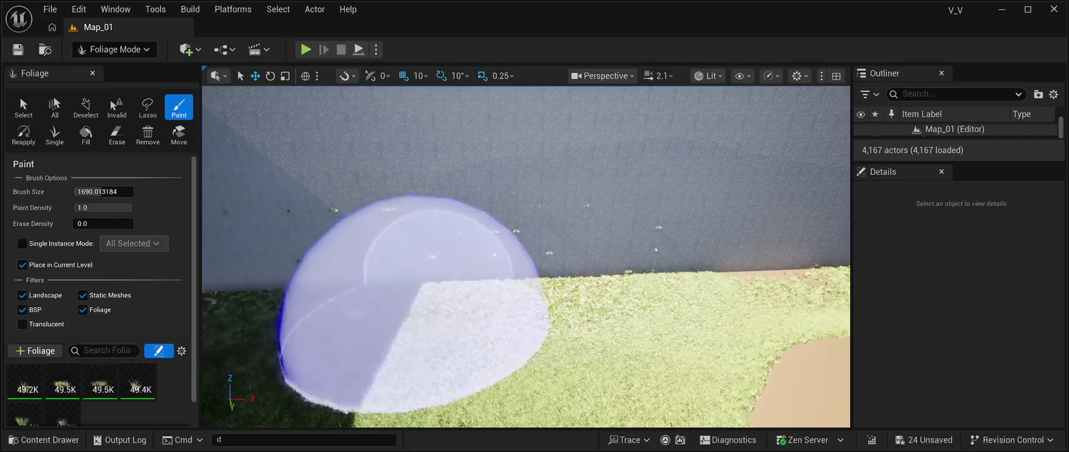
mouse_move(446, 276)
mouse_down()
mouse_move(282, 269)
mouse_move(401, 251)
mouse_move(536, 295)
mouse_up()
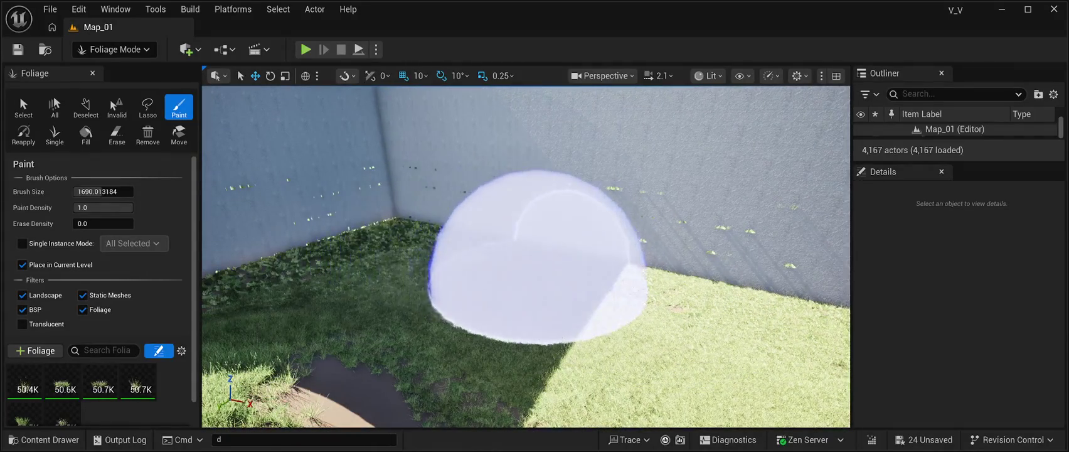
mouse_move(458, 257)
mouse_down()
mouse_move(458, 295)
mouse_move(477, 207)
mouse_move(452, 276)
mouse_move(545, 251)
mouse_up()
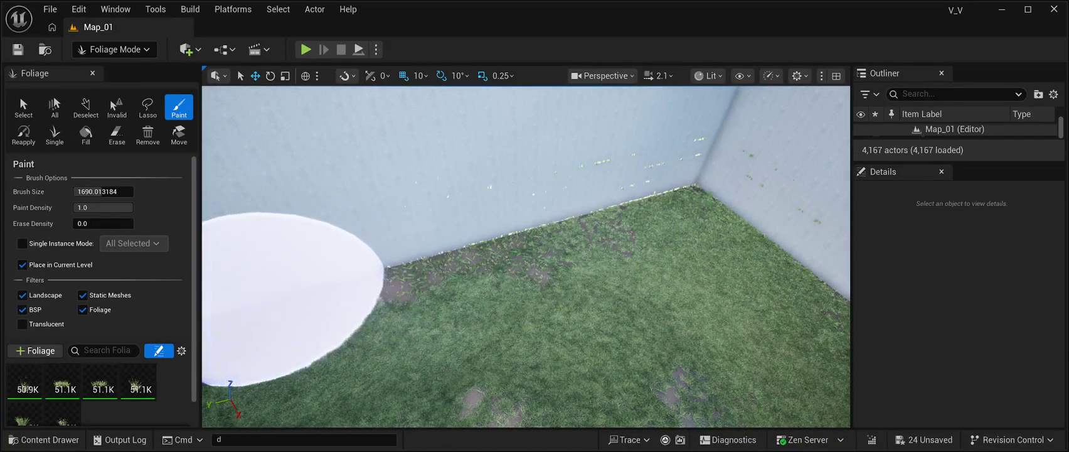
mouse_move(475, 269)
mouse_down()
mouse_move(439, 258)
mouse_move(402, 164)
mouse_up()
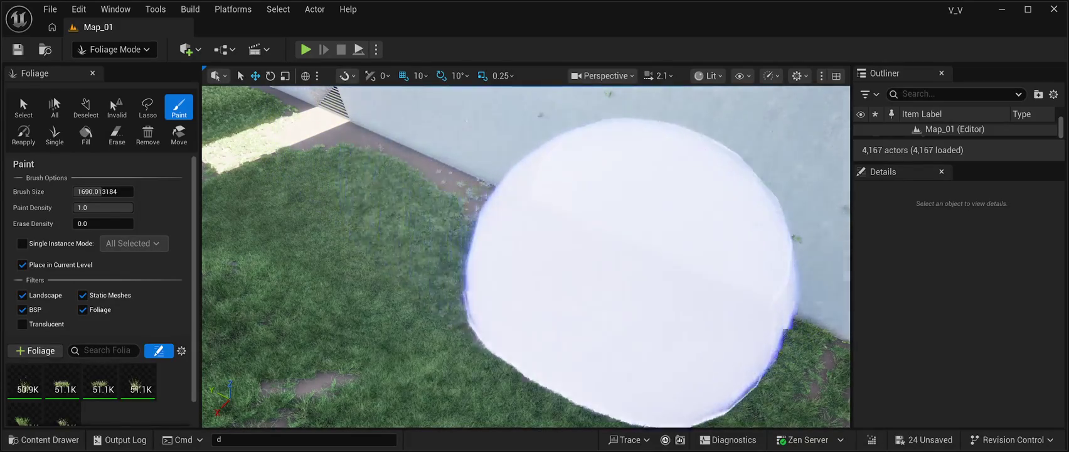
scroll(526, 257, down, 5)
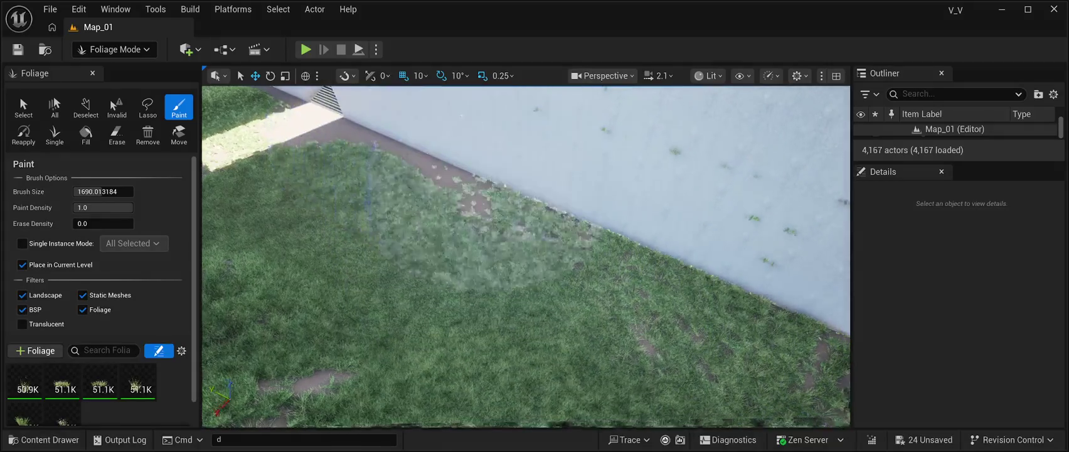
scroll(558, 229, up, 5)
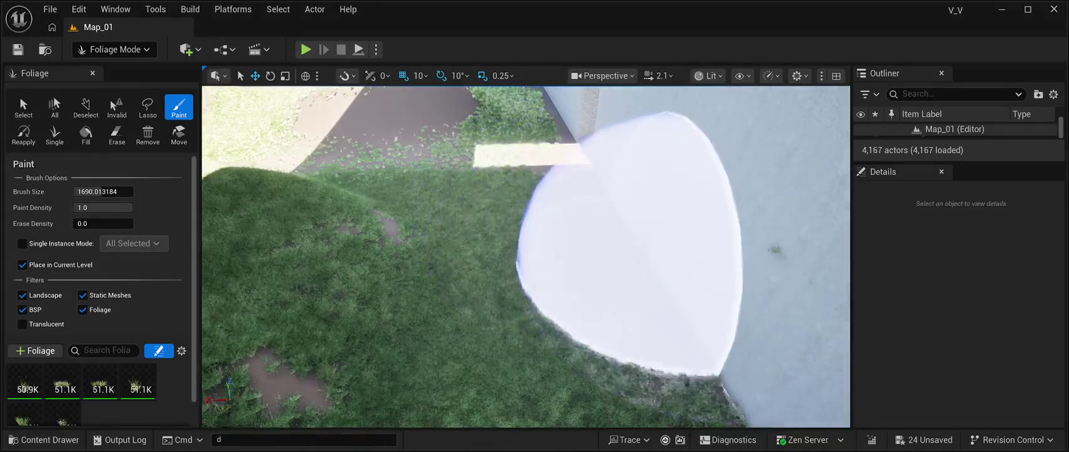
mouse_move(452, 288)
mouse_down()
mouse_move(551, 255)
mouse_move(422, 238)
mouse_move(529, 246)
mouse_move(528, 160)
mouse_move(523, 227)
mouse_move(248, 157)
mouse_move(625, 325)
mouse_up()
key(bracketleft)
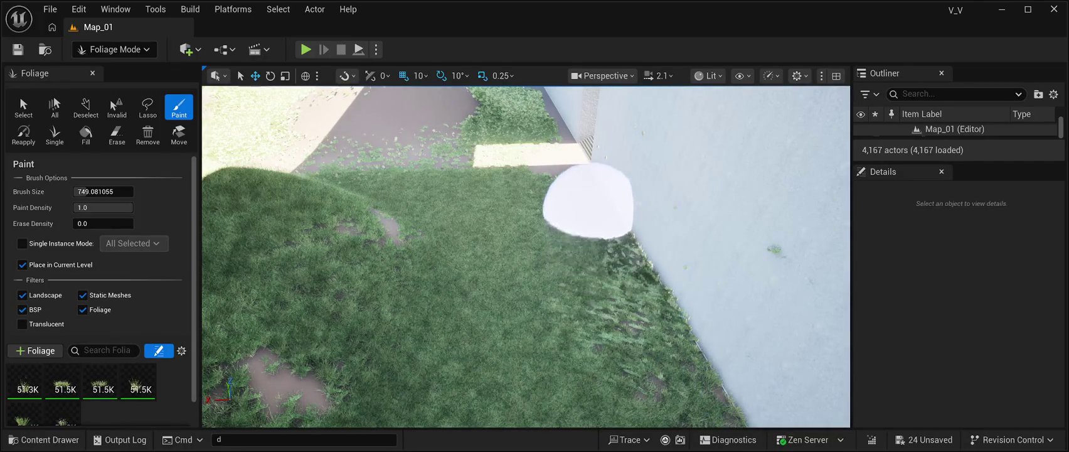
Paint grass along the edge of the white wall in the walled corner.
drag(552, 245, 489, 251)
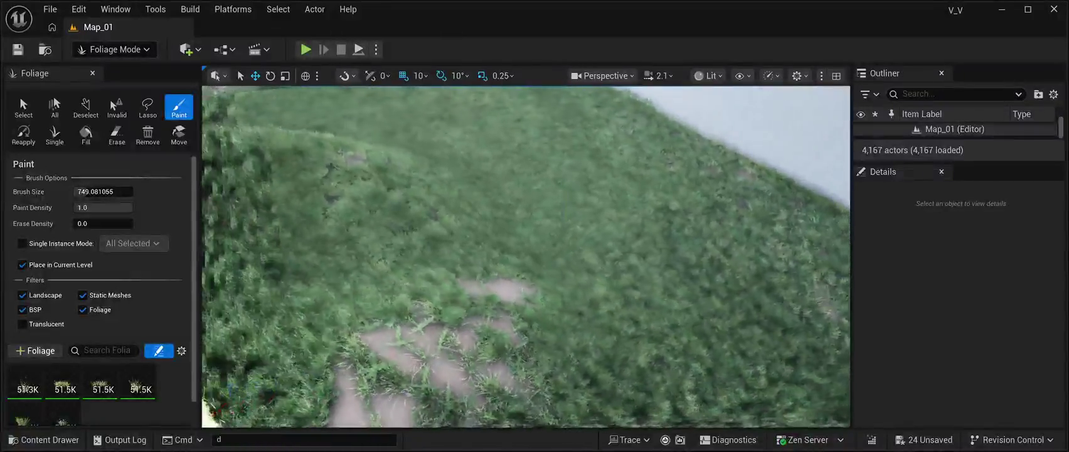
scroll(525, 257, down, 5)
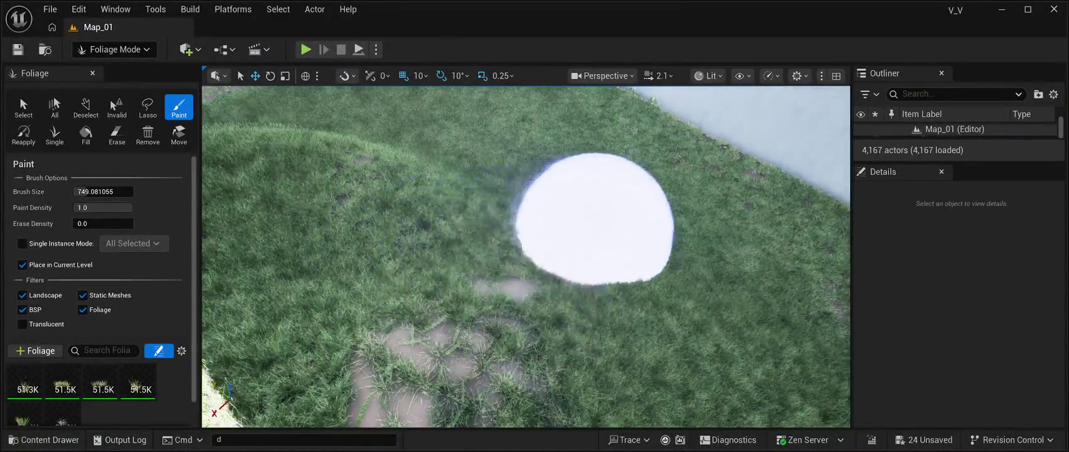
mouse_move(526, 256)
mouse_down()
mouse_move(549, 210)
mouse_move(590, 263)
mouse_up()
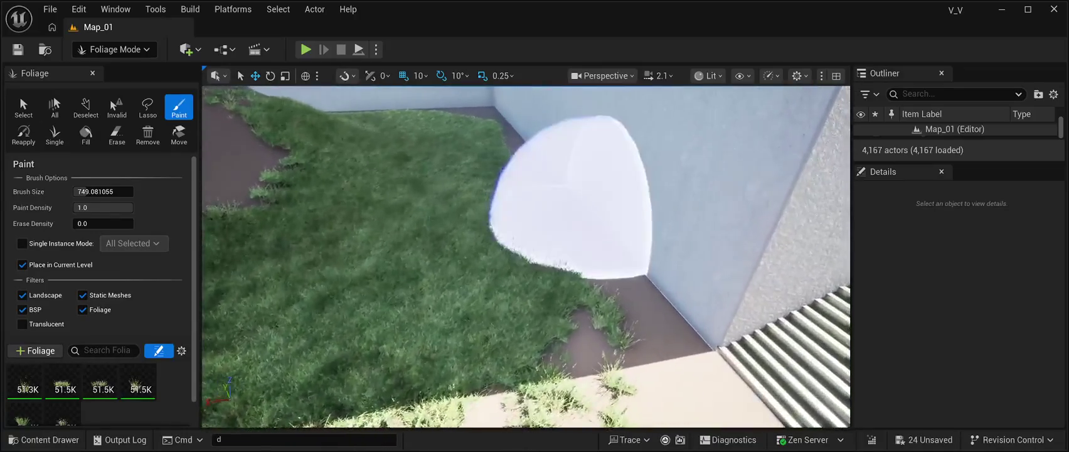
scroll(602, 282, up, 2)
scroll(577, 238, down, 2)
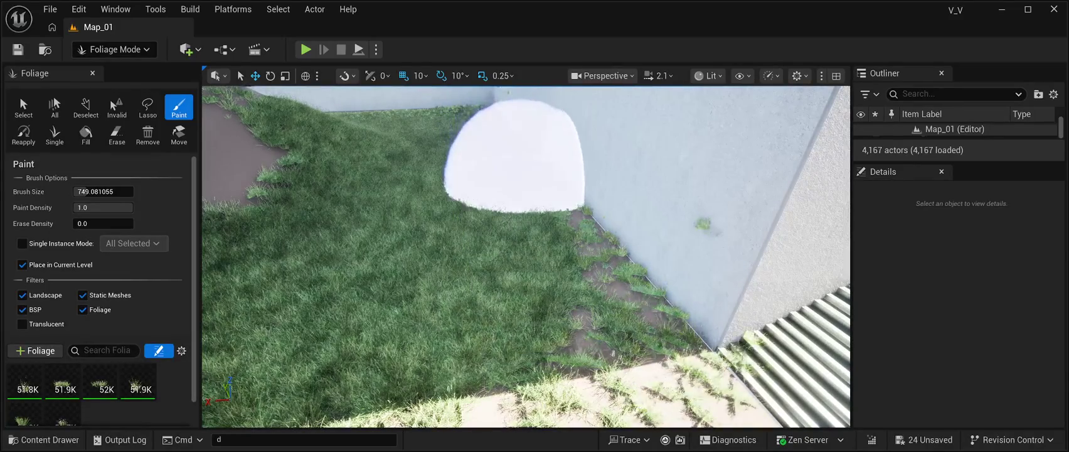
key(w)
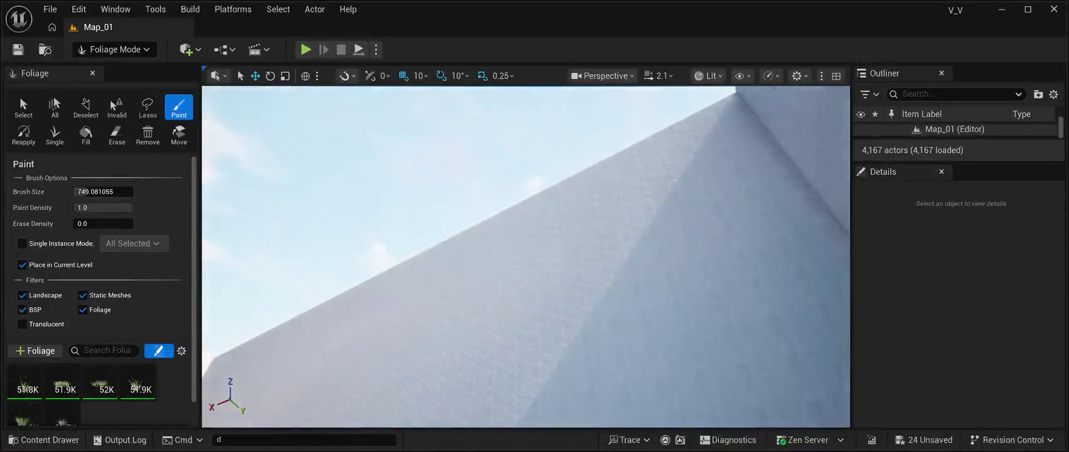
drag(525, 256, 644, 229)
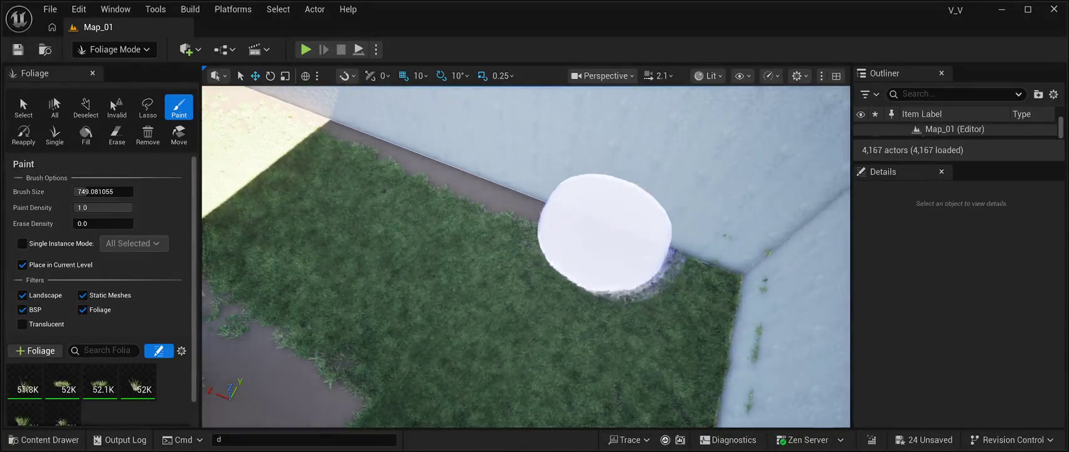
key(w)
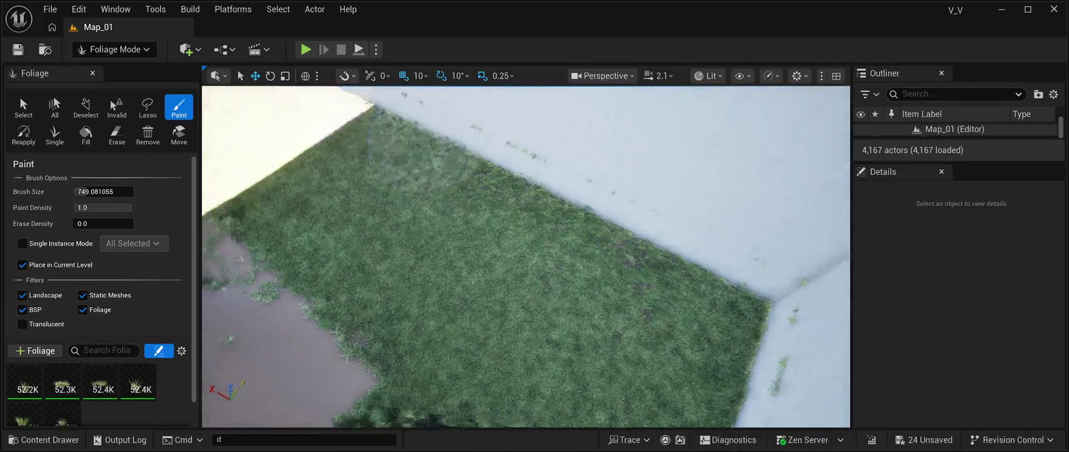
drag(472, 232, 472, 232)
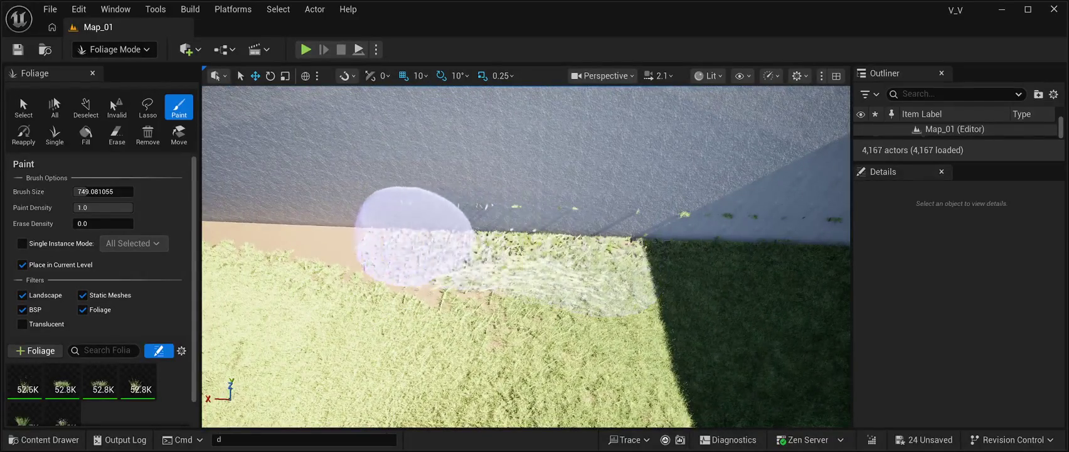
drag(301, 229, 497, 258)
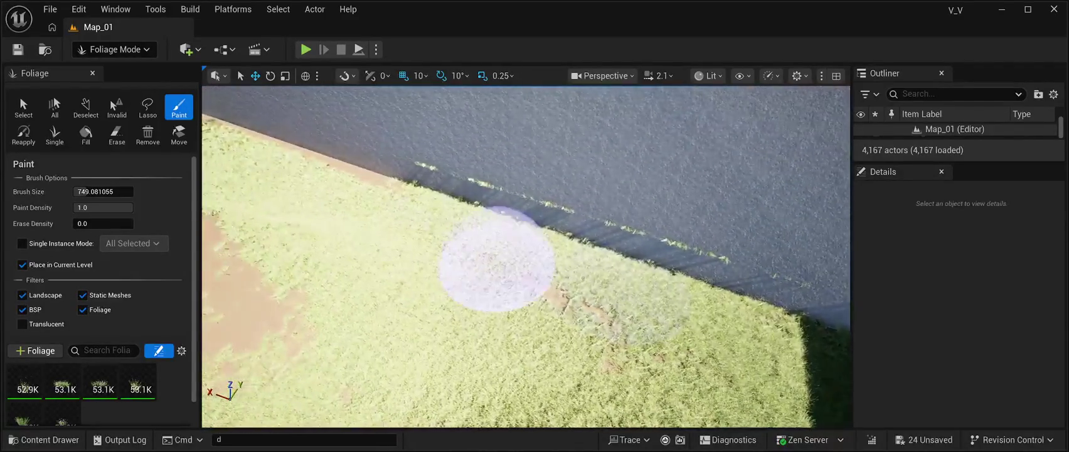
key(s)
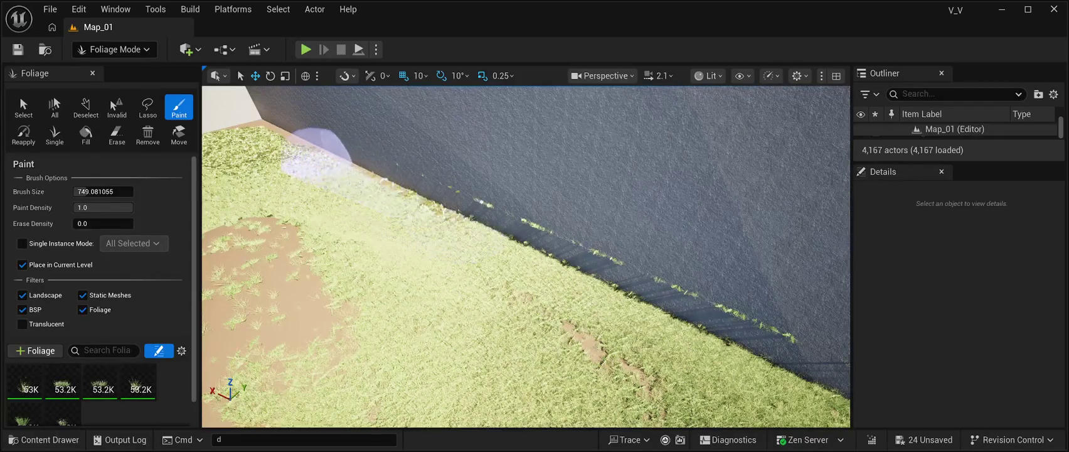
key(s)
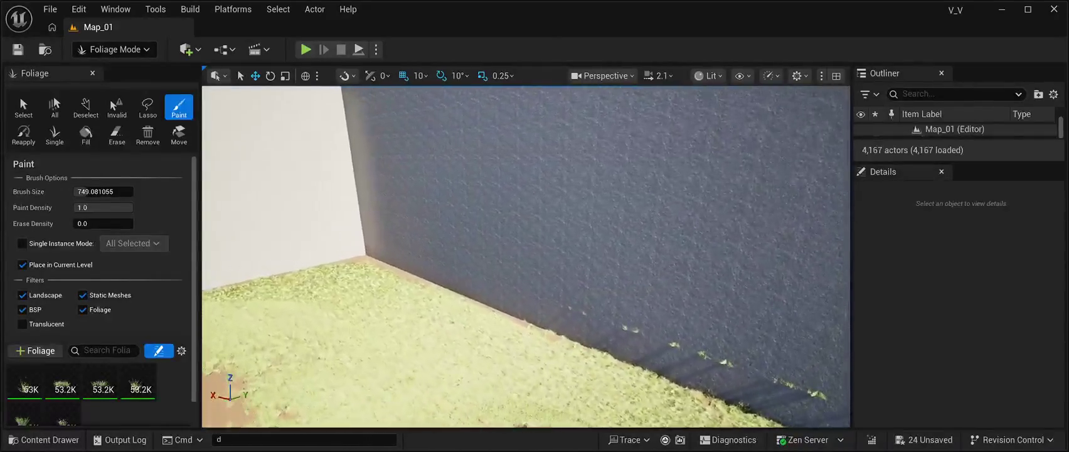
drag(389, 220, 565, 263)
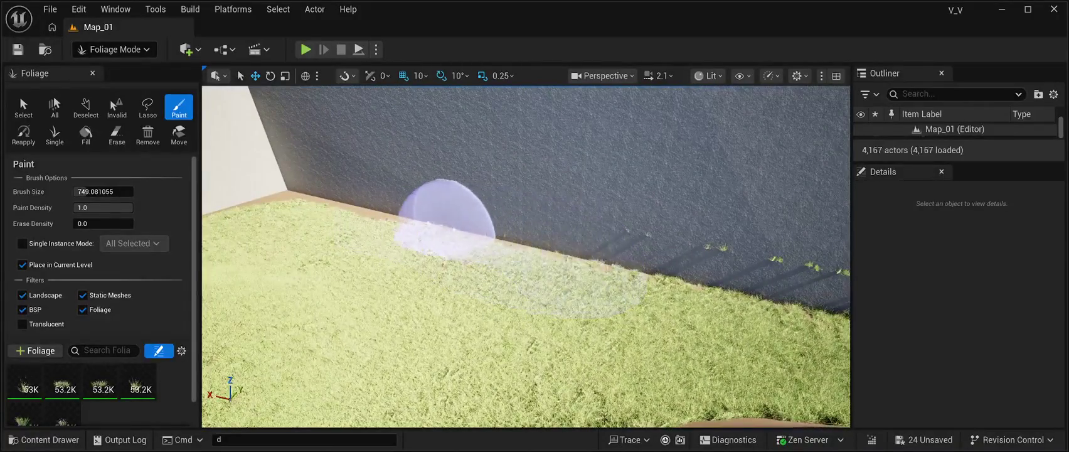
Paint grass along the white wall corner and the long door wall, and set a 386.6 brush.
mouse_move(292, 182)
mouse_down()
mouse_move(238, 188)
mouse_move(251, 157)
mouse_move(245, 201)
mouse_up()
drag(351, 288, 568, 238)
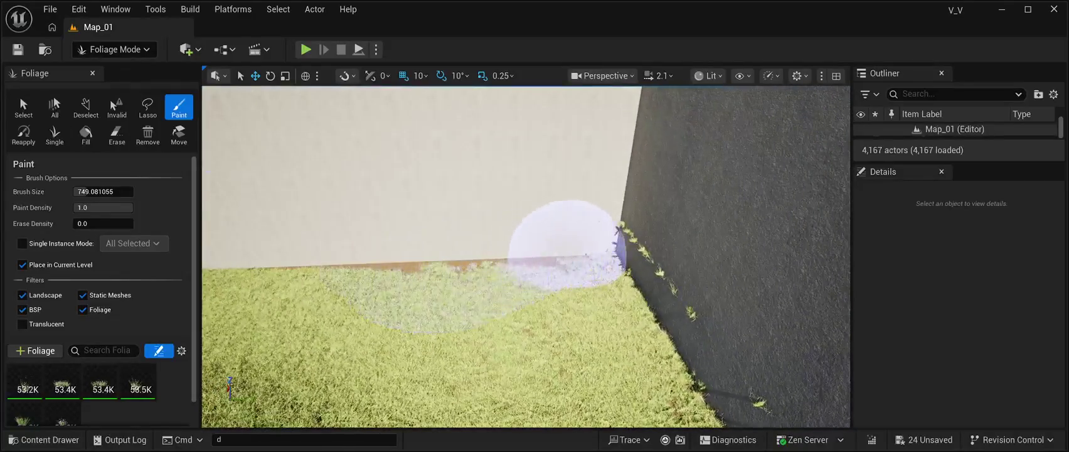
mouse_move(472, 243)
mouse_down()
mouse_move(346, 257)
mouse_move(382, 281)
mouse_move(548, 257)
mouse_move(334, 262)
mouse_move(382, 263)
mouse_move(351, 264)
mouse_up()
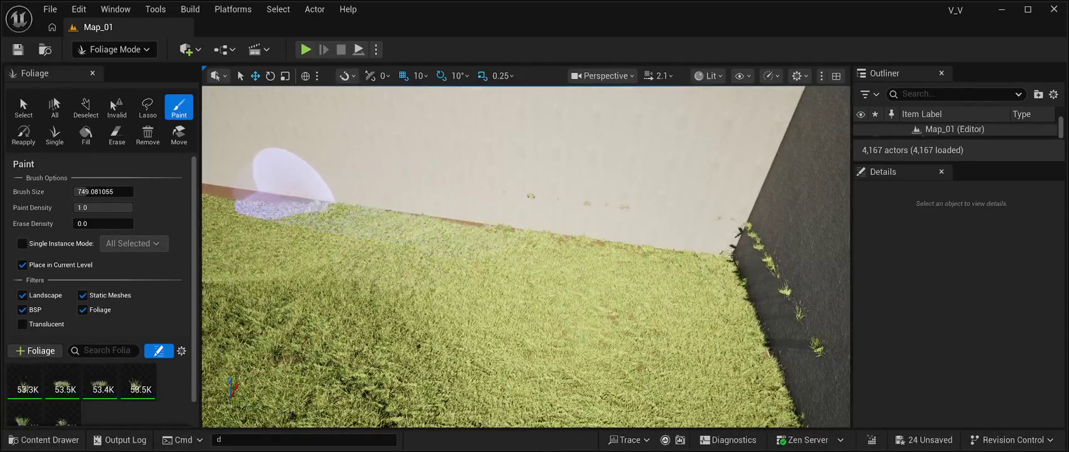
drag(251, 169, 207, 175)
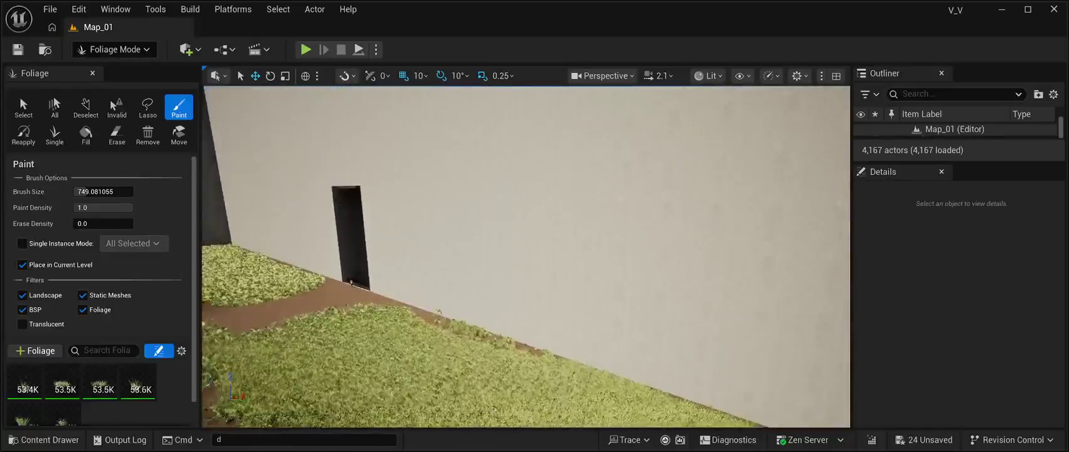
drag(429, 250, 568, 245)
mouse_move(392, 229)
mouse_down()
mouse_move(326, 223)
mouse_move(342, 229)
mouse_up()
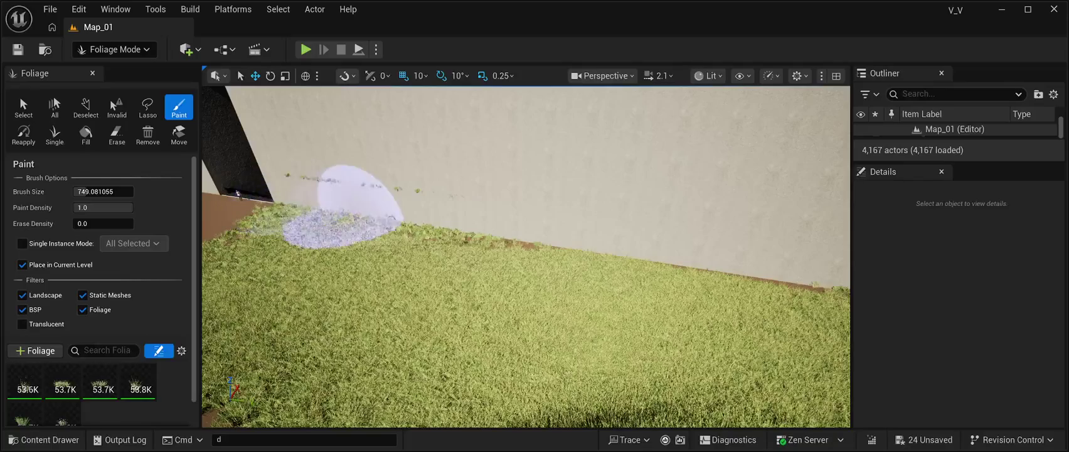
drag(816, 269, 439, 270)
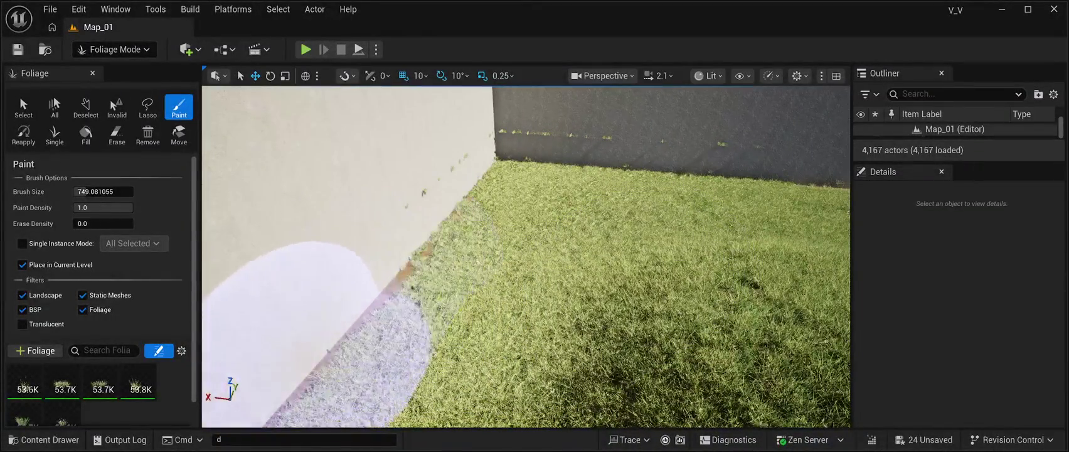
mouse_move(394, 370)
mouse_down()
mouse_move(439, 326)
mouse_move(596, 286)
mouse_move(553, 286)
mouse_up()
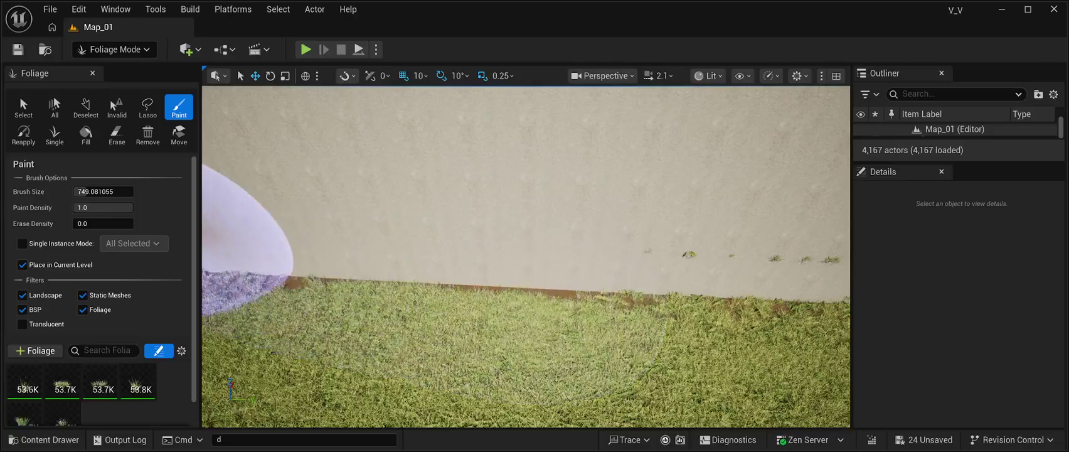
key(Return)
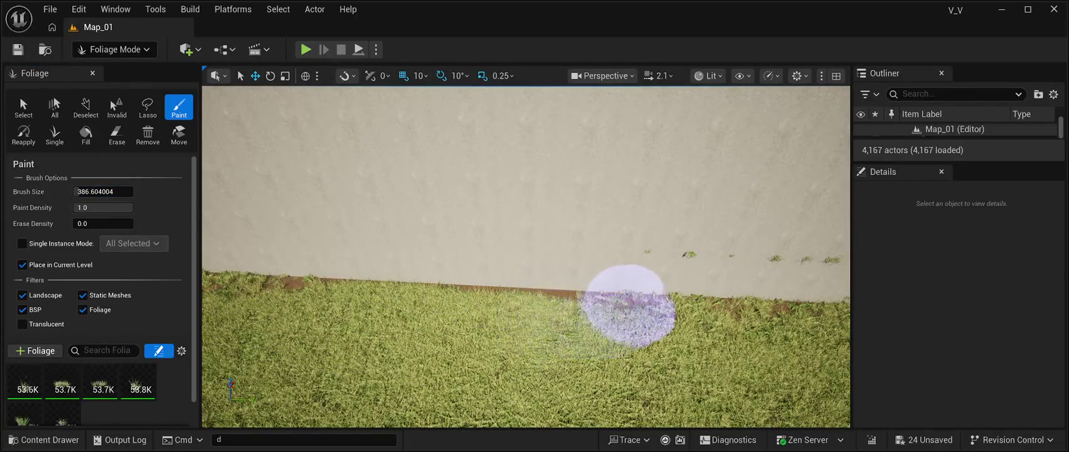
Fill the grass gaps along the light wall's base and into the corner at brush size 386.6.
mouse_move(319, 276)
mouse_down()
mouse_move(239, 286)
mouse_move(500, 298)
mouse_up()
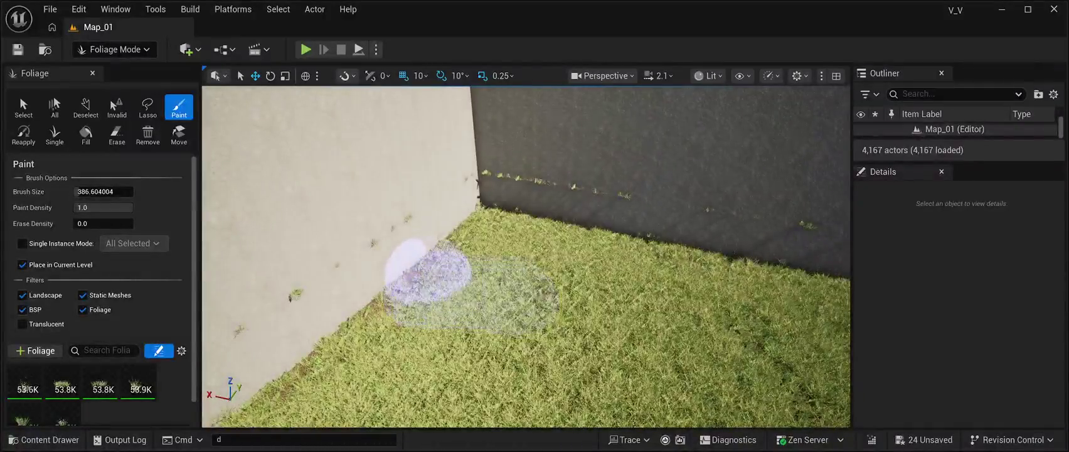
drag(480, 234, 545, 232)
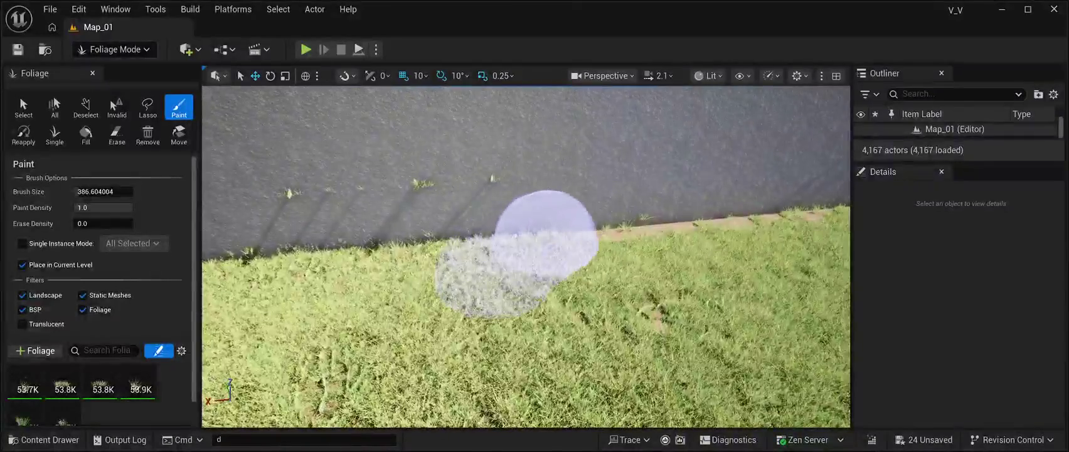
mouse_move(787, 202)
mouse_down()
mouse_move(783, 125)
mouse_move(676, 244)
mouse_up()
mouse_move(420, 276)
mouse_down()
mouse_move(389, 273)
mouse_move(424, 286)
mouse_move(413, 283)
mouse_up()
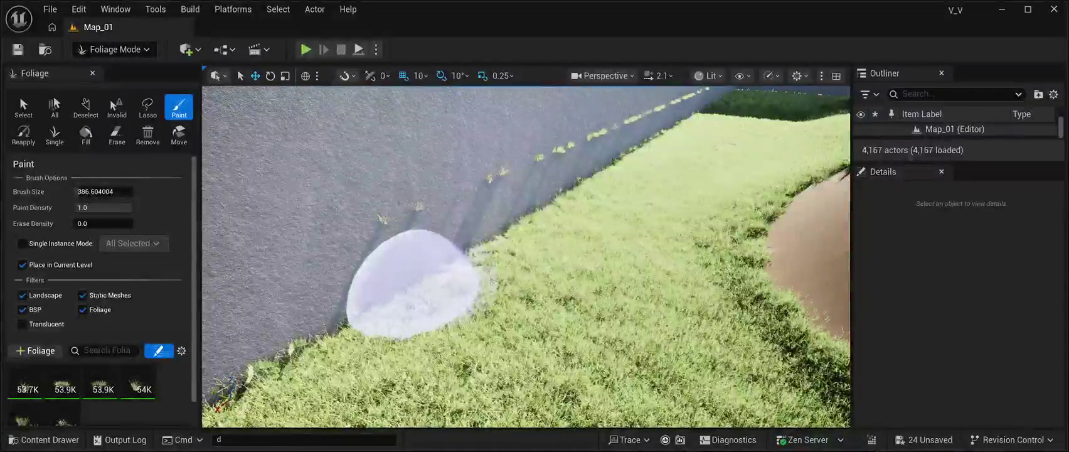
mouse_move(489, 239)
mouse_down()
mouse_move(417, 250)
mouse_move(480, 238)
mouse_move(593, 175)
mouse_up()
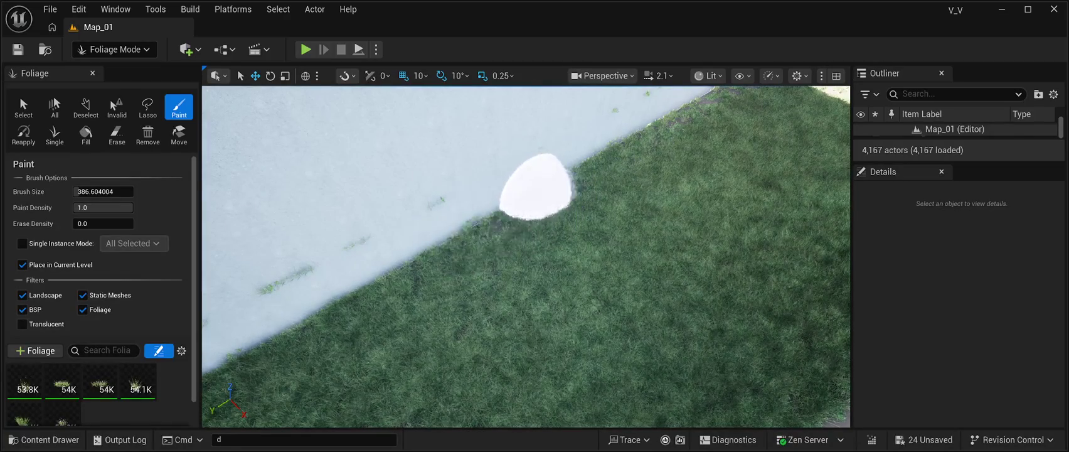
drag(467, 227, 483, 240)
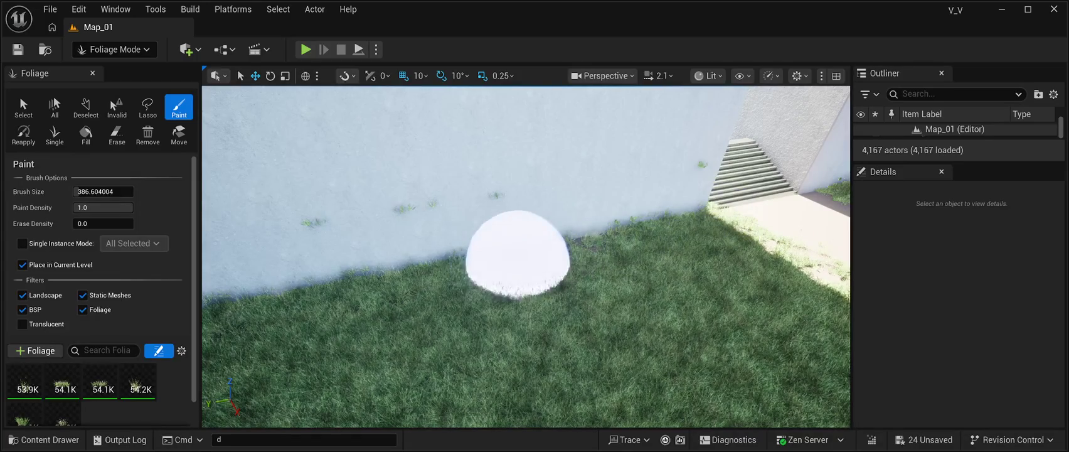
scroll(626, 237, up, 5)
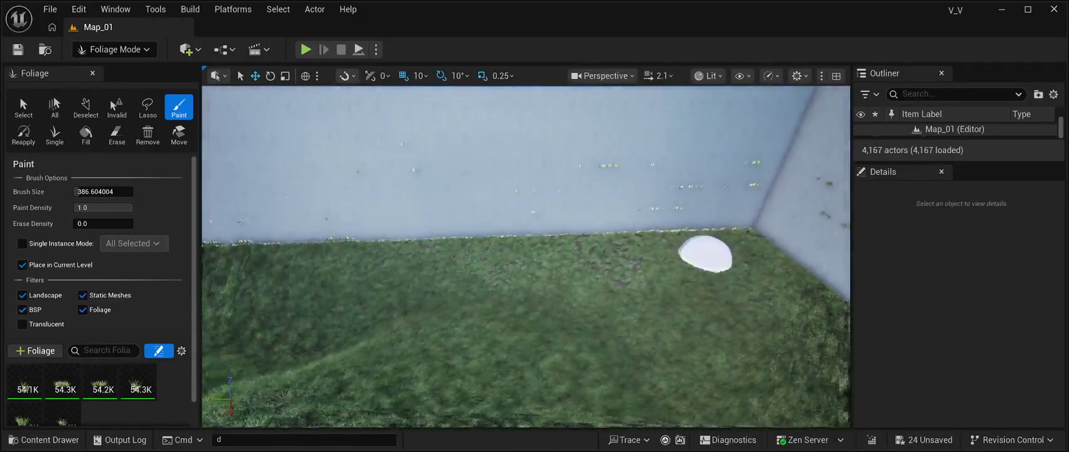
drag(705, 255, 629, 271)
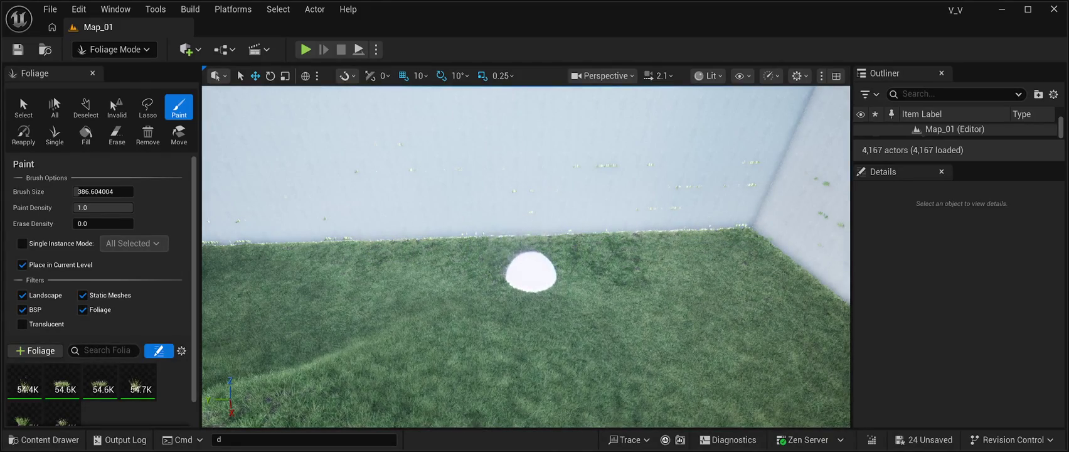
Dab grass along more wall bases and into the corner near the doorway, ending at brush 268.
mouse_move(633, 257)
mouse_down()
mouse_move(590, 257)
mouse_move(627, 245)
mouse_move(602, 239)
mouse_move(634, 257)
mouse_move(567, 277)
mouse_up()
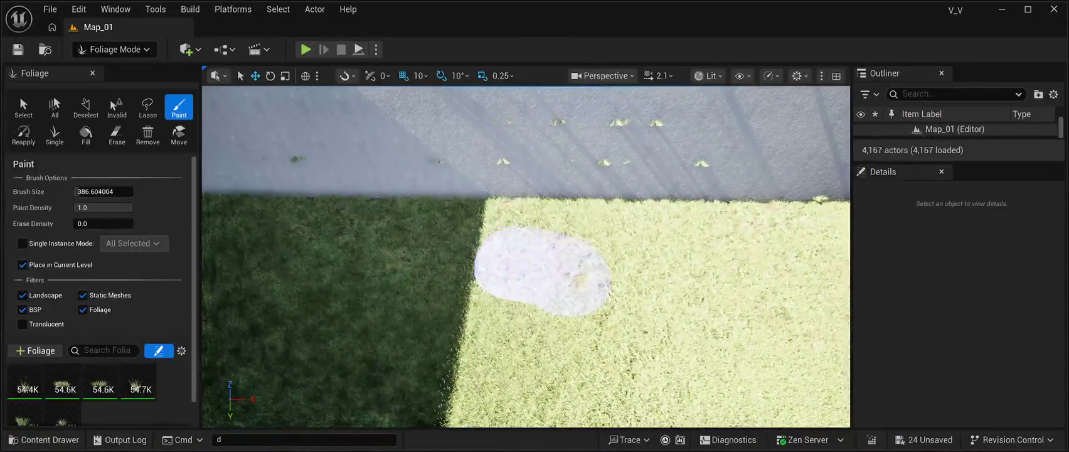
mouse_move(593, 249)
mouse_down()
mouse_move(580, 188)
mouse_move(606, 247)
mouse_up()
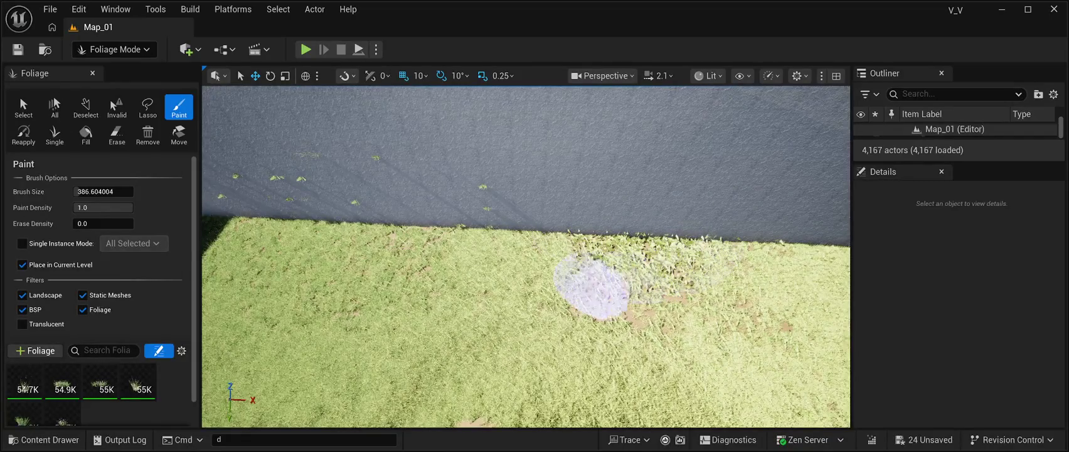
mouse_move(577, 307)
mouse_down()
mouse_move(768, 307)
mouse_move(662, 269)
mouse_up()
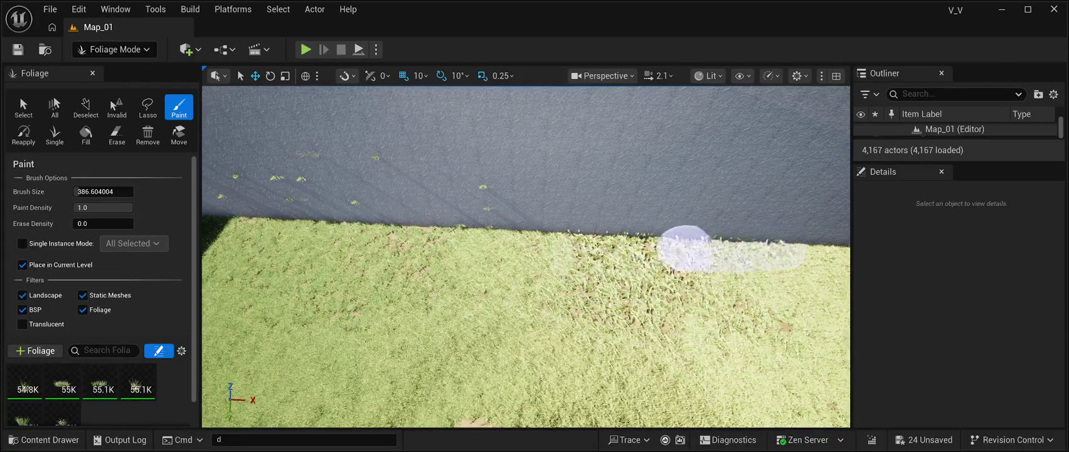
mouse_move(560, 244)
mouse_down()
mouse_move(363, 243)
mouse_move(406, 243)
mouse_move(339, 296)
mouse_up()
drag(488, 294, 464, 188)
mouse_move(549, 281)
mouse_down()
mouse_move(632, 222)
mouse_move(705, 304)
mouse_move(803, 367)
mouse_move(711, 315)
mouse_move(650, 238)
mouse_move(544, 237)
mouse_move(322, 280)
mouse_move(439, 288)
mouse_up()
scroll(525, 257, down, 3)
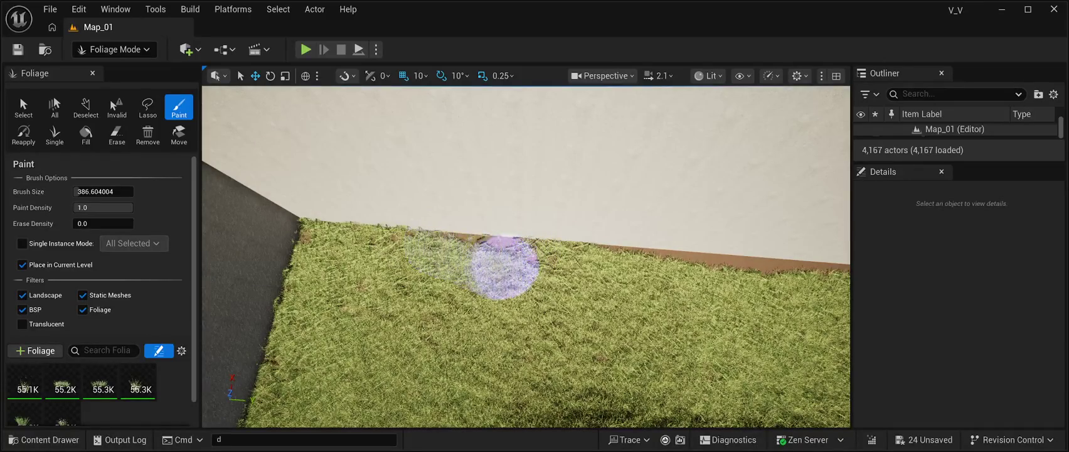
mouse_move(541, 251)
mouse_down()
mouse_move(764, 268)
mouse_move(583, 257)
mouse_up()
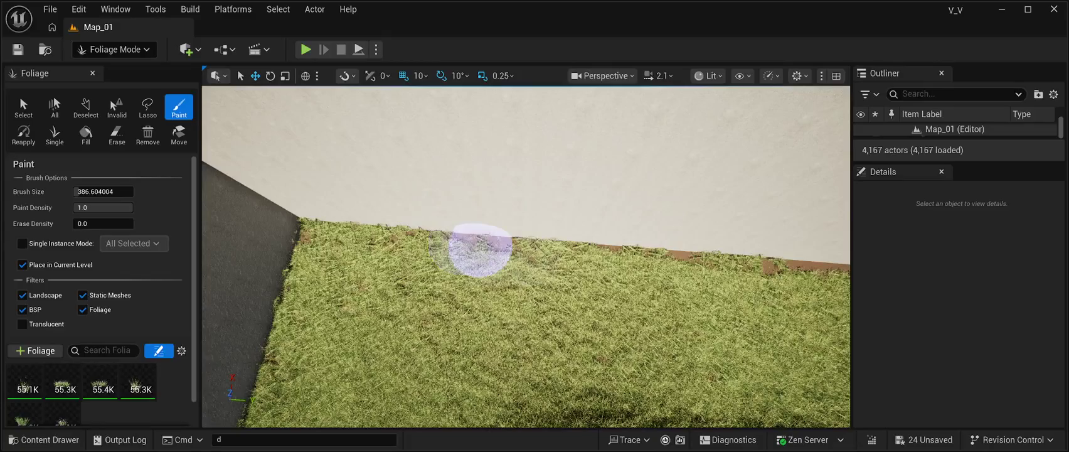
mouse_move(519, 251)
mouse_down()
mouse_move(502, 238)
mouse_move(425, 247)
mouse_move(803, 260)
mouse_move(414, 248)
mouse_move(440, 282)
mouse_move(514, 270)
mouse_move(616, 274)
mouse_move(615, 286)
mouse_move(634, 267)
mouse_move(532, 258)
mouse_move(620, 251)
mouse_move(534, 269)
mouse_move(596, 258)
mouse_move(418, 318)
mouse_move(245, 311)
mouse_up()
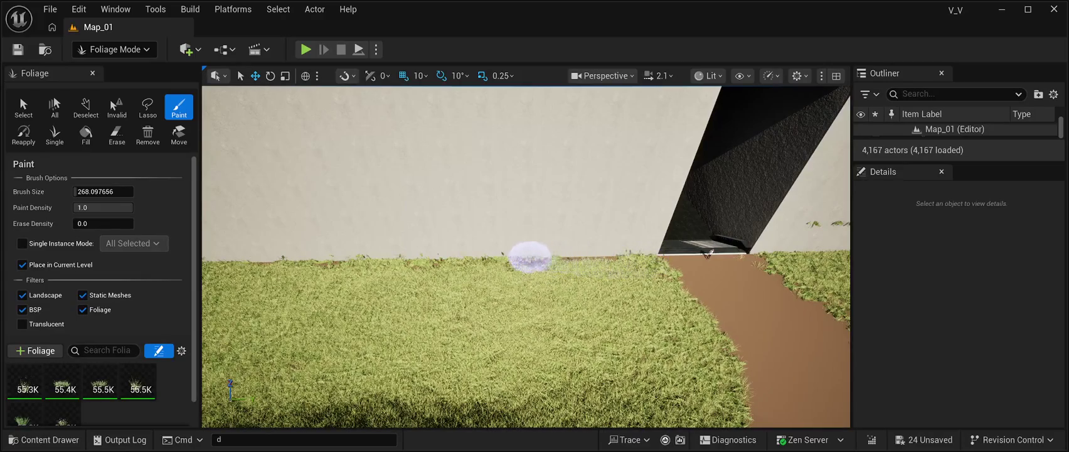
Paint grass onto the dirt path's edges and down the dune slope by the doorway.
mouse_move(529, 258)
mouse_down()
mouse_move(628, 270)
mouse_move(476, 250)
mouse_move(477, 207)
mouse_move(483, 295)
mouse_move(496, 301)
mouse_up()
mouse_move(477, 241)
mouse_down()
mouse_move(573, 227)
mouse_move(561, 210)
mouse_move(544, 229)
mouse_move(609, 257)
mouse_move(565, 217)
mouse_move(567, 195)
mouse_up()
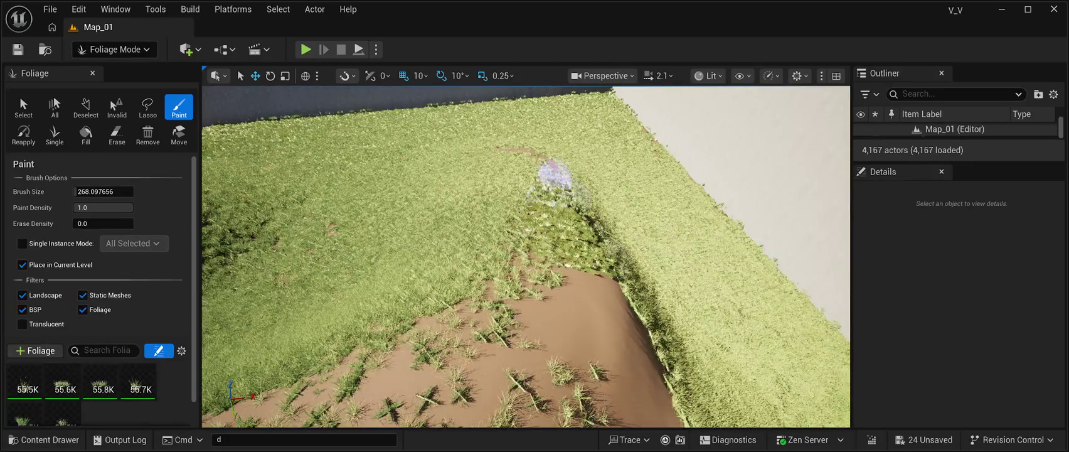
mouse_move(500, 140)
mouse_down()
mouse_move(582, 267)
mouse_move(615, 282)
mouse_move(554, 280)
mouse_move(513, 246)
mouse_move(524, 266)
mouse_move(616, 318)
mouse_move(651, 320)
mouse_move(427, 301)
mouse_move(401, 367)
mouse_move(466, 374)
mouse_move(541, 341)
mouse_move(506, 363)
mouse_move(528, 312)
mouse_move(501, 268)
mouse_move(564, 336)
mouse_move(681, 361)
mouse_move(538, 377)
mouse_move(608, 383)
mouse_move(561, 227)
mouse_up()
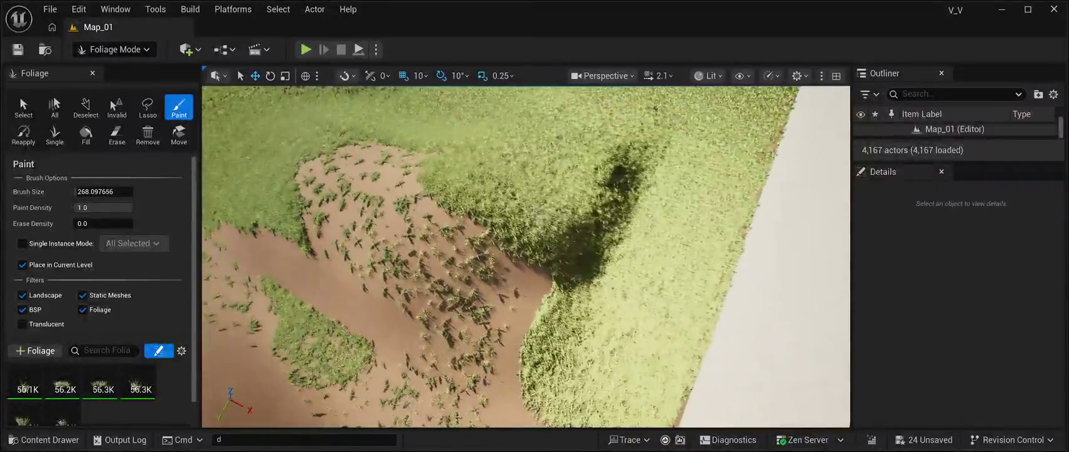
mouse_move(573, 287)
mouse_down()
mouse_move(508, 256)
mouse_move(522, 289)
mouse_move(490, 312)
mouse_move(520, 334)
mouse_move(477, 265)
mouse_move(490, 227)
mouse_move(401, 208)
mouse_move(448, 232)
mouse_move(446, 258)
mouse_move(475, 288)
mouse_move(386, 250)
mouse_move(400, 283)
mouse_move(470, 317)
mouse_move(318, 249)
mouse_move(330, 212)
mouse_move(387, 241)
mouse_move(350, 191)
mouse_move(411, 197)
mouse_move(374, 162)
mouse_move(439, 174)
mouse_move(399, 158)
mouse_move(463, 158)
mouse_move(424, 201)
mouse_up()
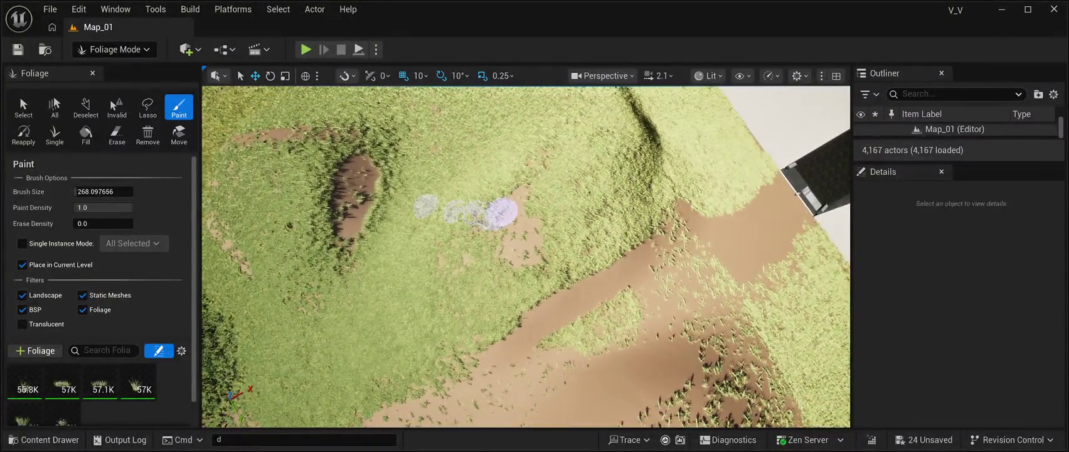
Paint grass over the bare sandy spots across the dune slope and above the dark hollow.
drag(502, 212, 529, 184)
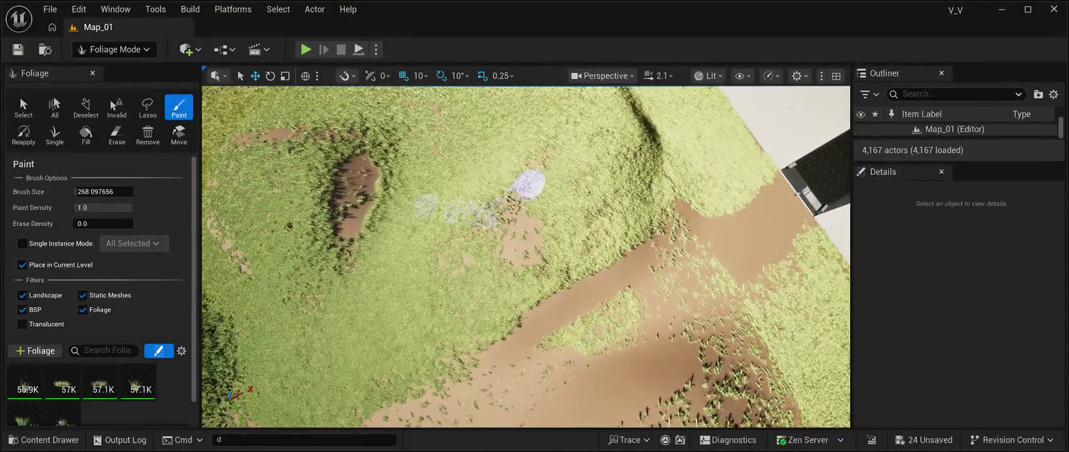
drag(495, 239, 543, 225)
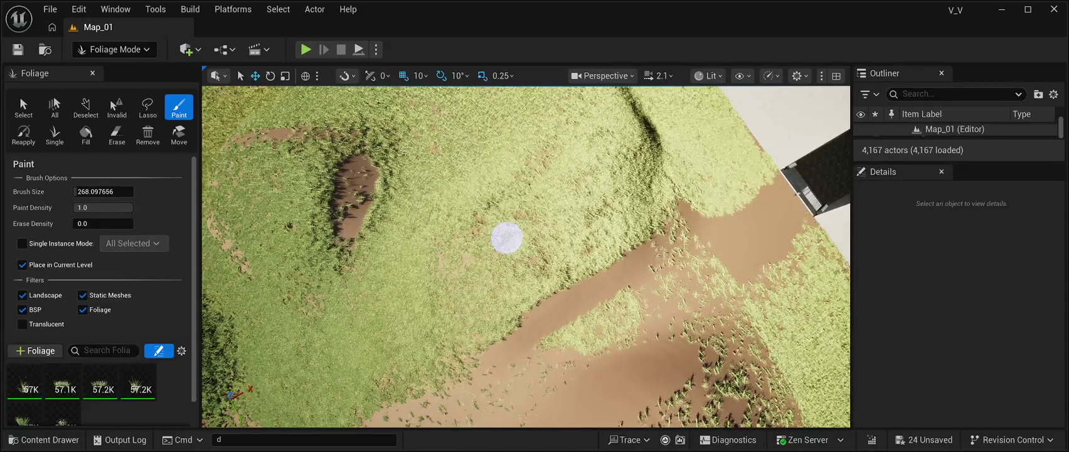
mouse_move(507, 238)
mouse_down()
mouse_move(393, 179)
mouse_move(380, 232)
mouse_up()
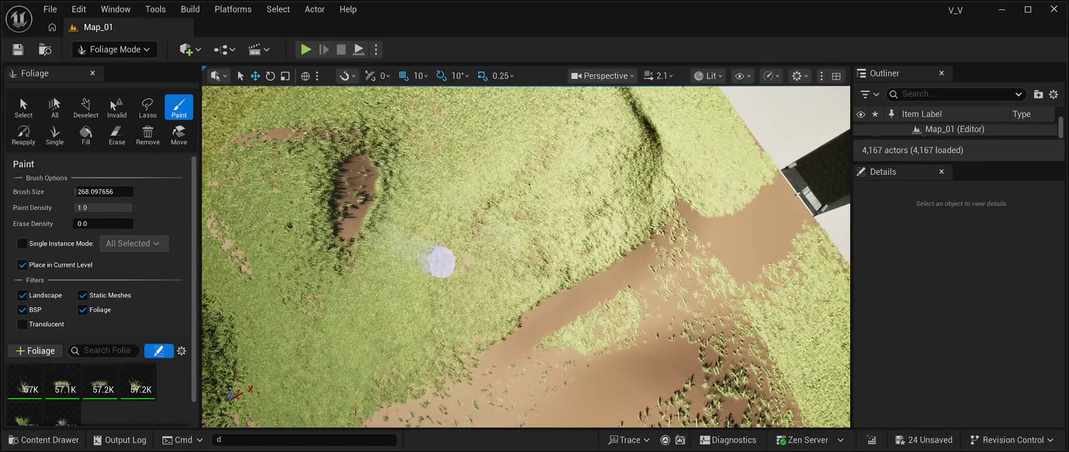
mouse_move(446, 274)
mouse_down()
mouse_move(536, 264)
mouse_move(525, 209)
mouse_up()
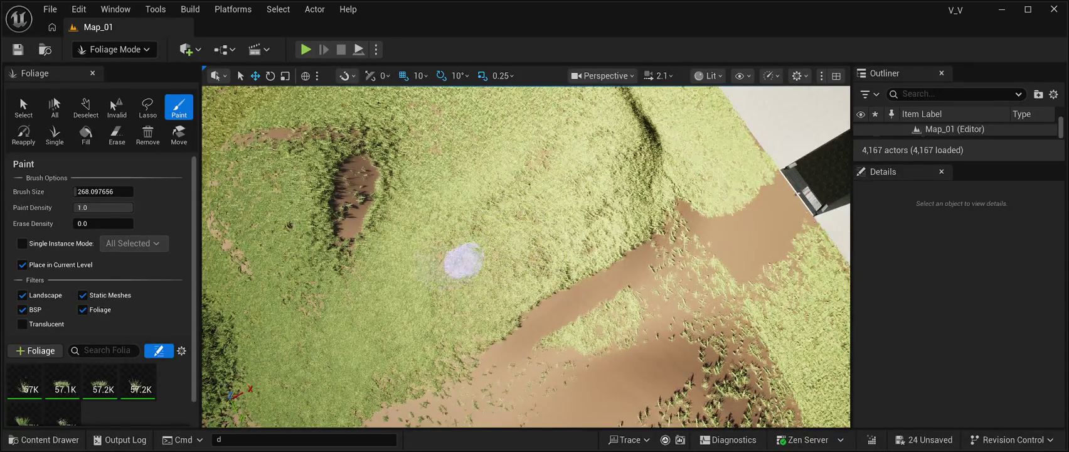
drag(453, 260, 511, 177)
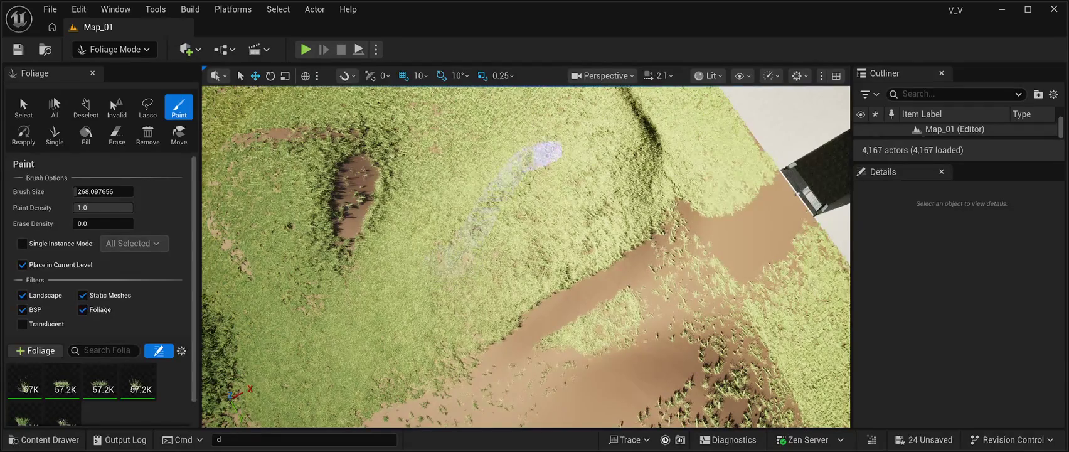
drag(480, 226, 452, 268)
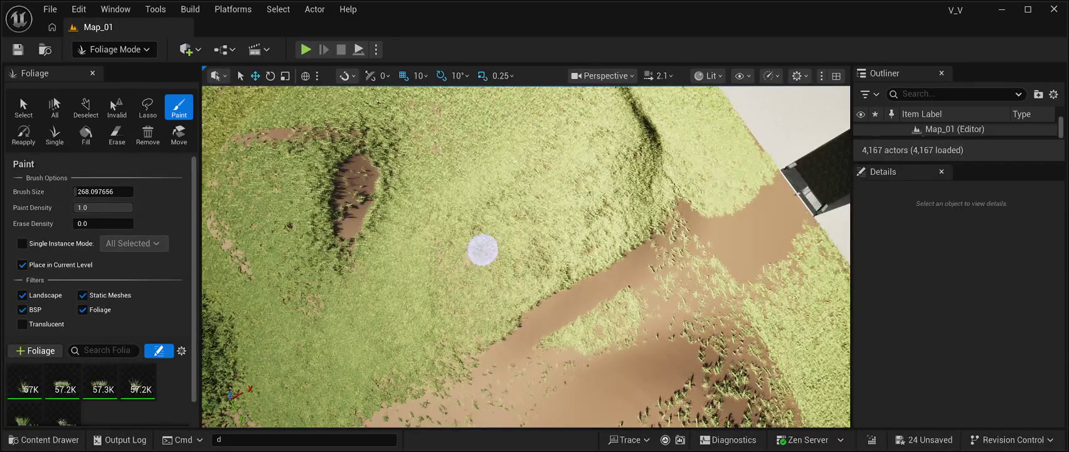
mouse_move(500, 250)
mouse_down()
mouse_move(318, 237)
mouse_move(342, 246)
mouse_up()
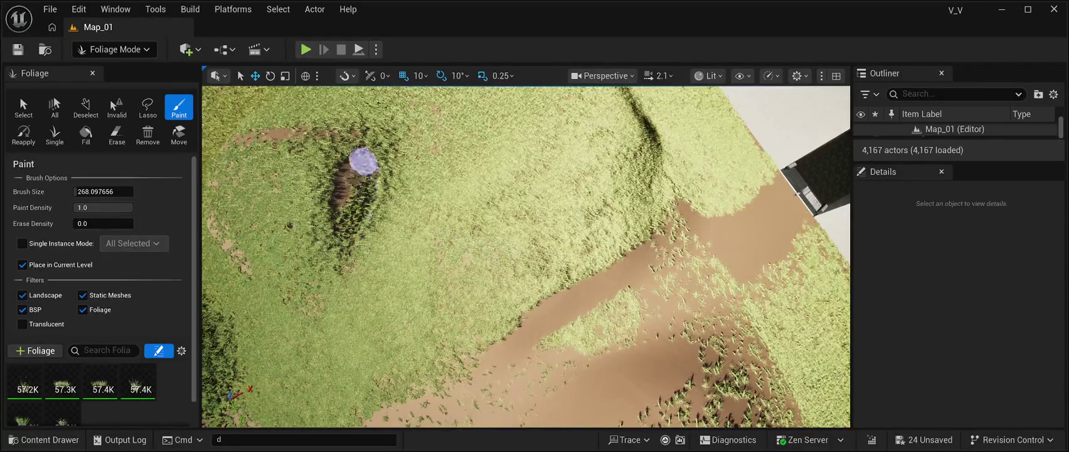
drag(336, 214, 349, 164)
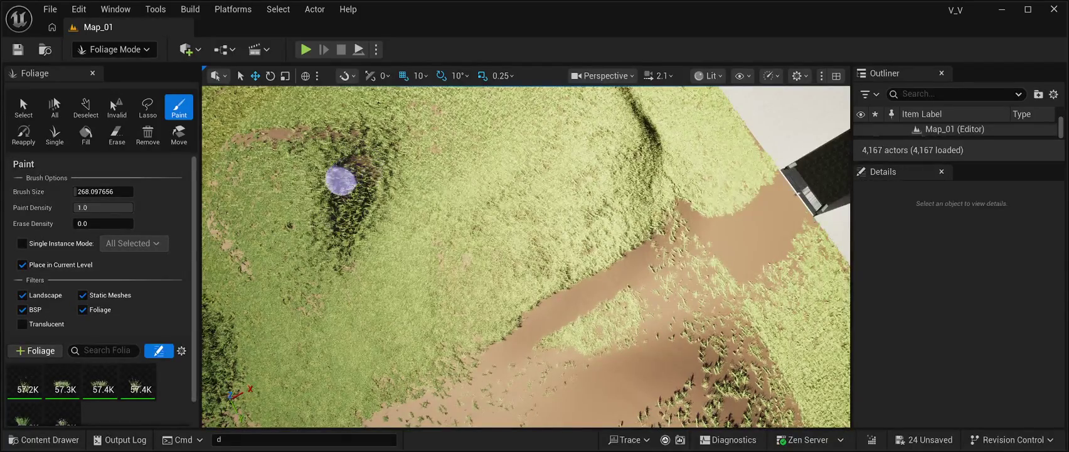
drag(337, 134, 279, 140)
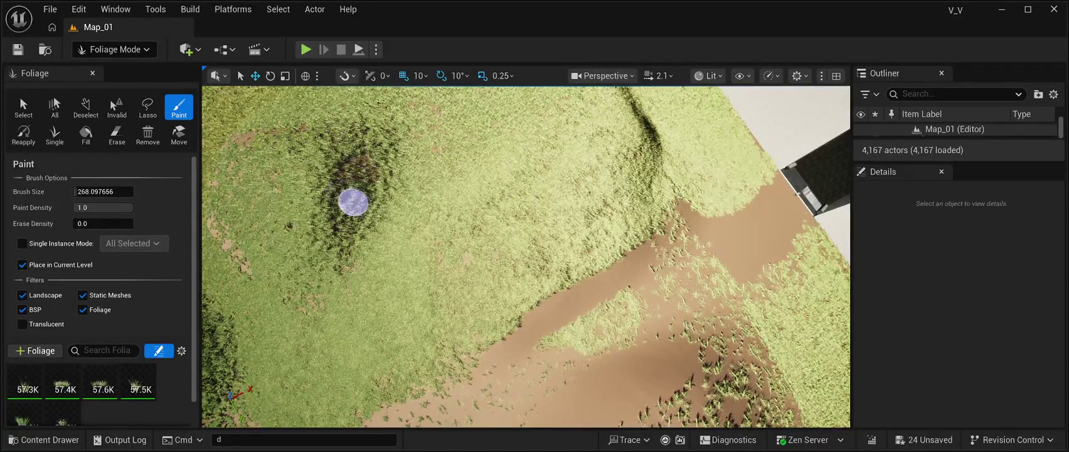
mouse_move(345, 175)
mouse_down()
mouse_move(345, 226)
mouse_move(361, 145)
mouse_move(361, 188)
mouse_move(485, 263)
mouse_move(520, 200)
mouse_up()
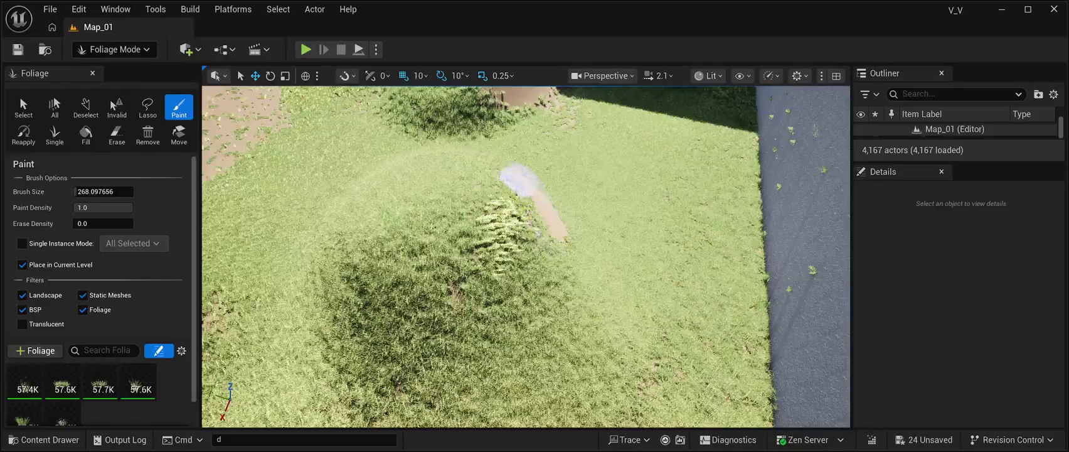
Paint grass around the edges of the mound's dirt patch and save the level with Ctrl+S.
mouse_move(448, 293)
mouse_down()
mouse_move(448, 251)
mouse_move(446, 288)
mouse_move(441, 267)
mouse_up()
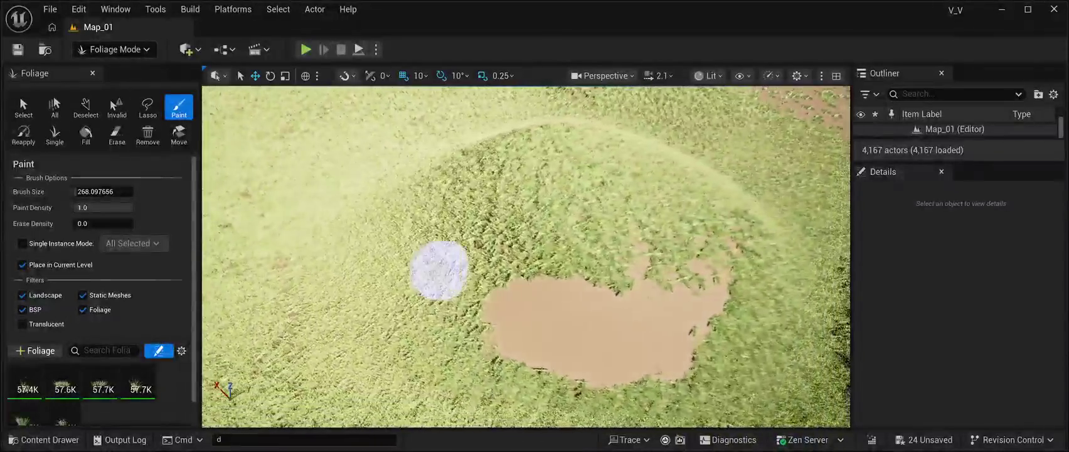
mouse_move(468, 299)
mouse_down()
mouse_move(632, 298)
mouse_move(663, 267)
mouse_move(745, 238)
mouse_move(706, 305)
mouse_move(676, 322)
mouse_move(656, 359)
mouse_move(644, 310)
mouse_move(715, 288)
mouse_move(564, 282)
mouse_move(496, 292)
mouse_move(490, 318)
mouse_move(606, 345)
mouse_move(672, 333)
mouse_move(574, 316)
mouse_move(602, 308)
mouse_move(633, 317)
mouse_move(518, 232)
mouse_move(530, 303)
mouse_move(579, 334)
mouse_move(594, 377)
mouse_move(519, 347)
mouse_move(520, 323)
mouse_move(454, 251)
mouse_move(505, 276)
mouse_up()
drag(566, 292, 587, 292)
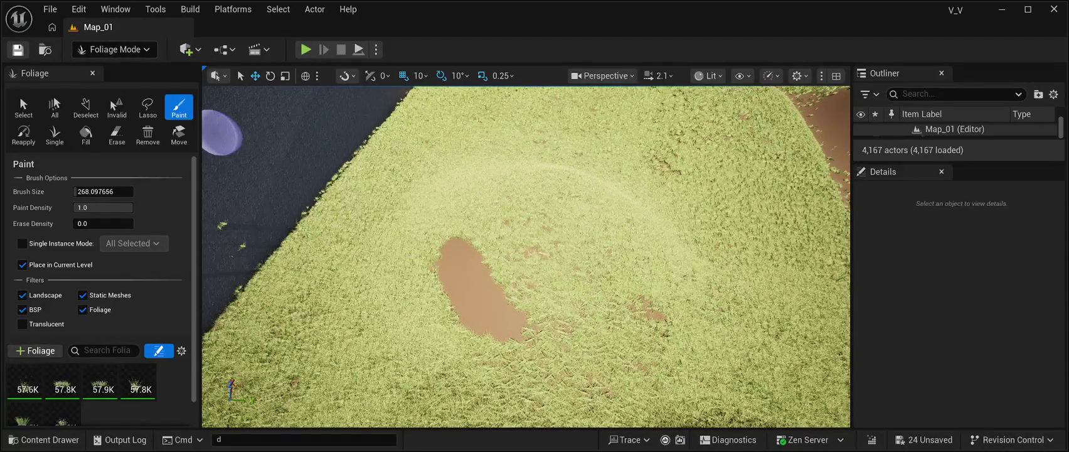
key(ctrl+s)
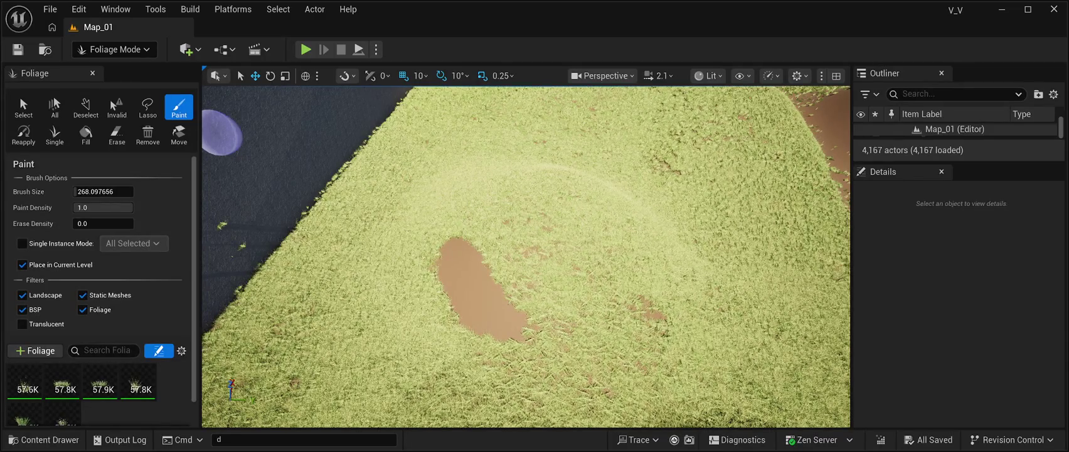
Smooth the mound around the oblong dirt patch with the Sculpt Smooth brush (size 2048, strength 0.3).
key(shift+2)
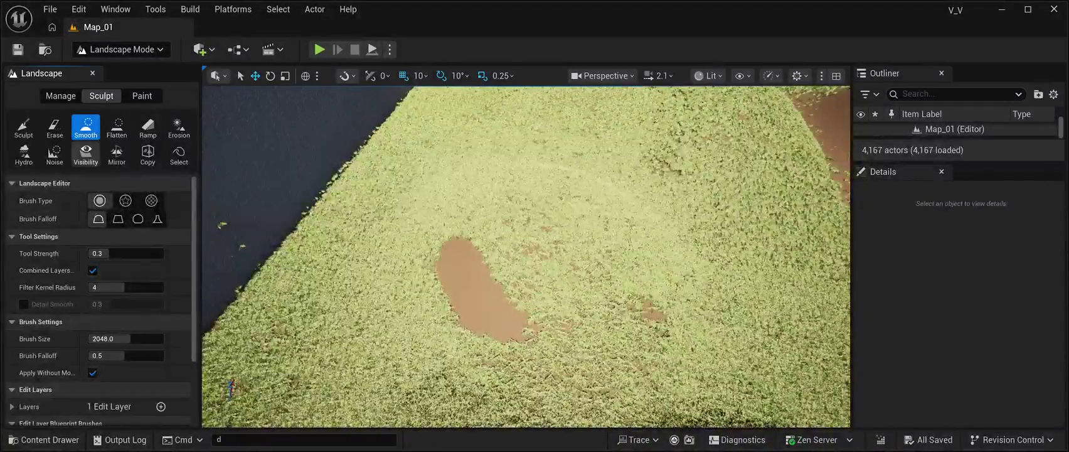
mouse_move(326, 351)
mouse_down()
mouse_move(464, 295)
mouse_move(495, 263)
mouse_move(521, 257)
mouse_move(514, 303)
mouse_up()
mouse_move(493, 293)
mouse_down()
mouse_move(476, 263)
mouse_move(603, 263)
mouse_move(458, 271)
mouse_move(502, 264)
mouse_move(477, 250)
mouse_move(439, 144)
mouse_move(401, 132)
mouse_up()
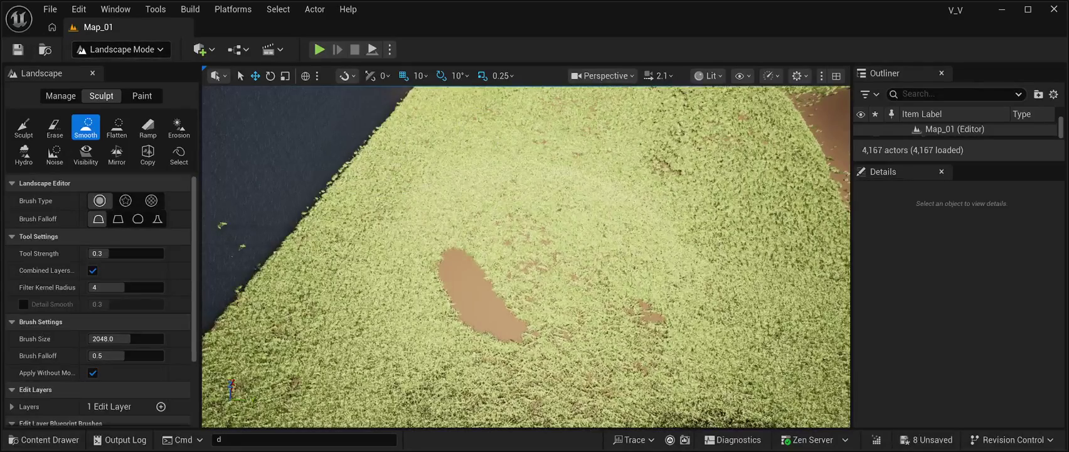
In Foliage Mode, paint grass over the top of the oblong dirt patch, then lower the view toward the mounds.
key(shift+3)
mouse_move(439, 276)
mouse_down()
mouse_move(461, 266)
mouse_move(526, 335)
mouse_move(446, 296)
mouse_move(494, 318)
mouse_move(464, 253)
mouse_move(446, 279)
mouse_move(500, 340)
mouse_move(513, 336)
mouse_move(477, 310)
mouse_move(441, 258)
mouse_move(522, 295)
mouse_up()
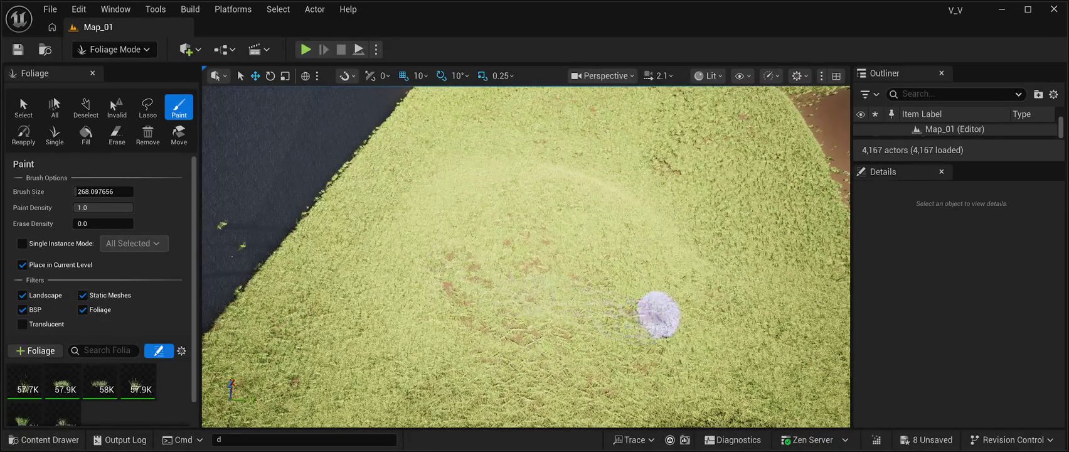
right_click(616, 303)
right_click(584, 296)
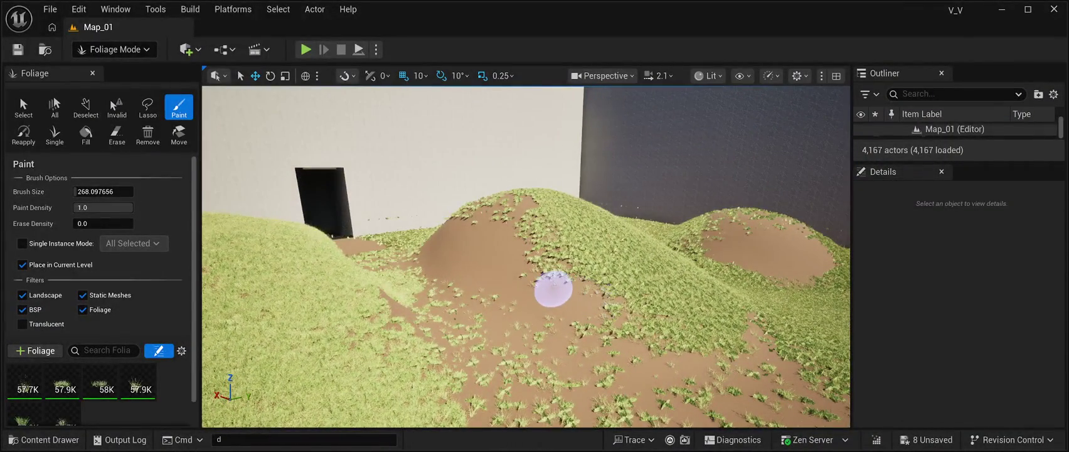
Paint more grass across the slope, the mound and along the dirt patch's rim.
mouse_move(553, 290)
mouse_down()
mouse_move(637, 309)
mouse_move(532, 264)
mouse_move(524, 196)
mouse_move(502, 214)
mouse_move(555, 302)
mouse_move(603, 319)
mouse_move(578, 312)
mouse_move(471, 222)
mouse_up()
mouse_move(430, 246)
mouse_down()
mouse_move(469, 281)
mouse_move(701, 328)
mouse_up()
mouse_move(568, 237)
mouse_down()
mouse_move(644, 210)
mouse_move(706, 210)
mouse_move(751, 231)
mouse_move(688, 201)
mouse_move(658, 220)
mouse_move(673, 255)
mouse_move(721, 291)
mouse_move(746, 284)
mouse_move(716, 242)
mouse_move(685, 227)
mouse_move(722, 229)
mouse_move(756, 238)
mouse_move(599, 238)
mouse_move(560, 255)
mouse_move(603, 296)
mouse_move(678, 320)
mouse_move(762, 317)
mouse_move(762, 273)
mouse_move(612, 236)
mouse_move(680, 246)
mouse_move(632, 191)
mouse_move(609, 191)
mouse_move(621, 192)
mouse_up()
key(w)
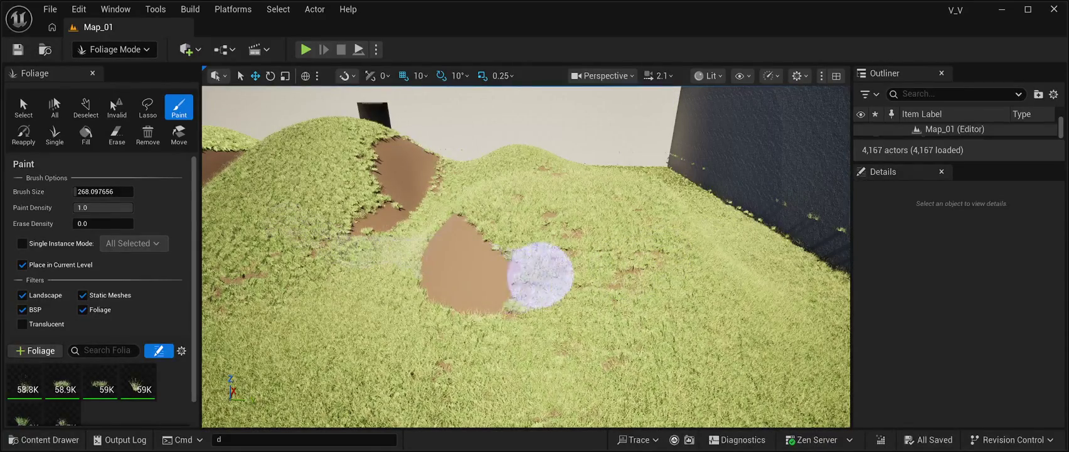
key(s)
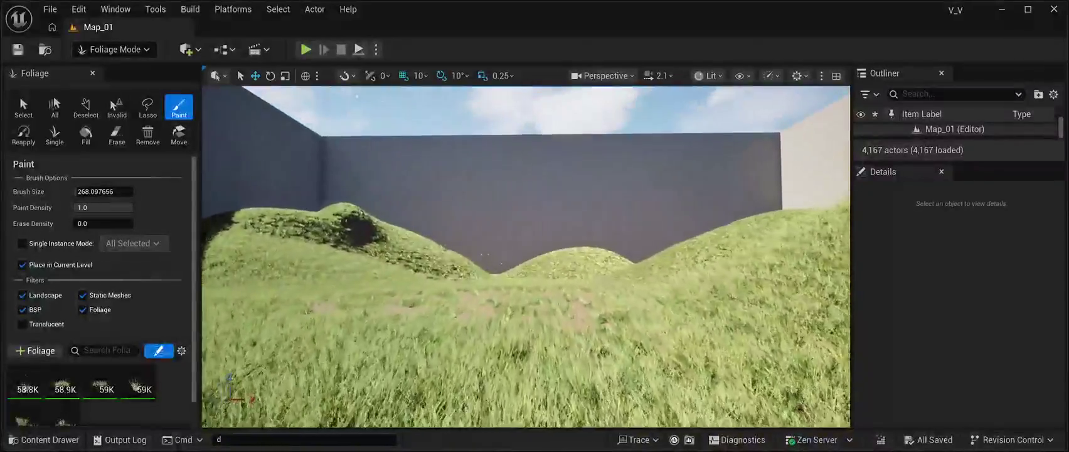
key(w)
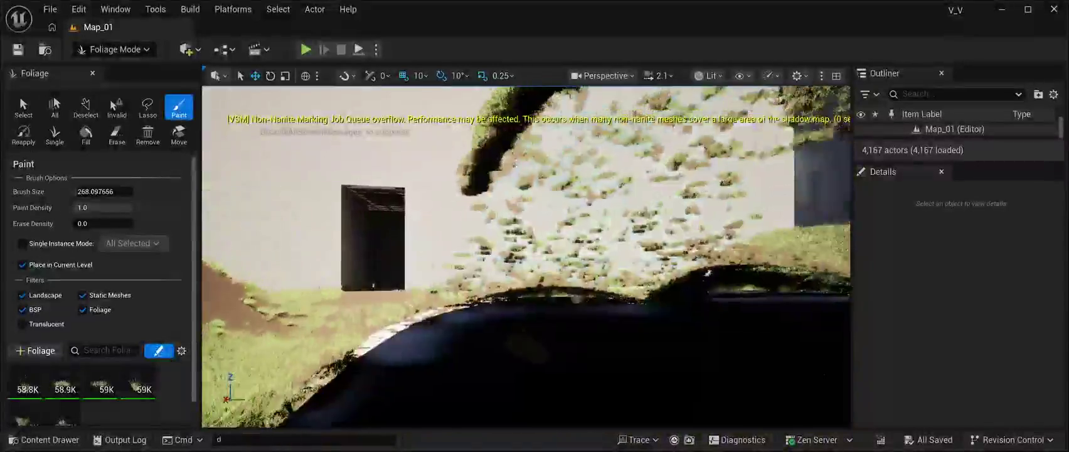
key(w)
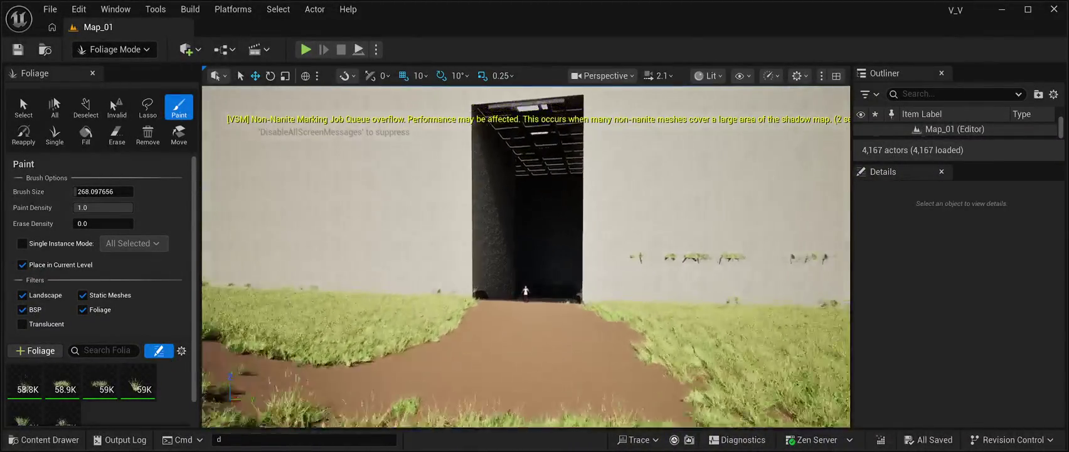
key(w)
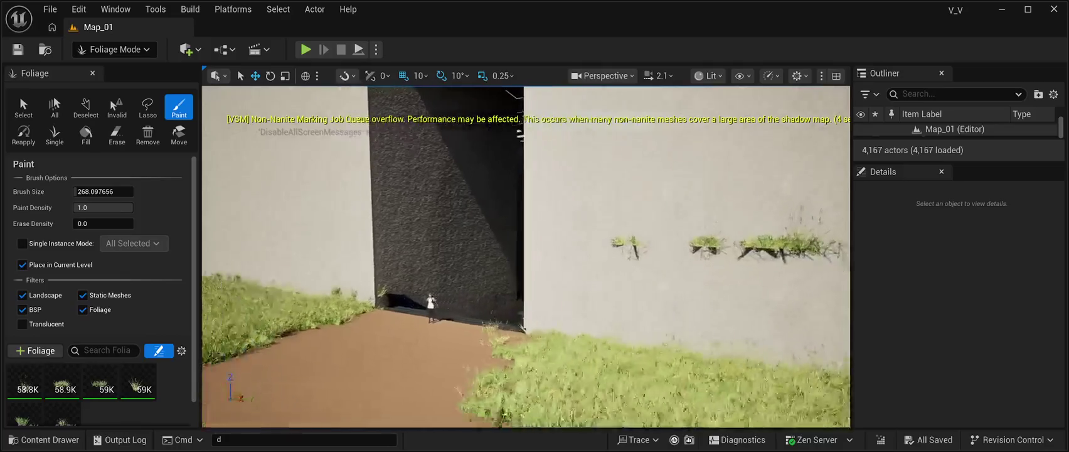
key(w)
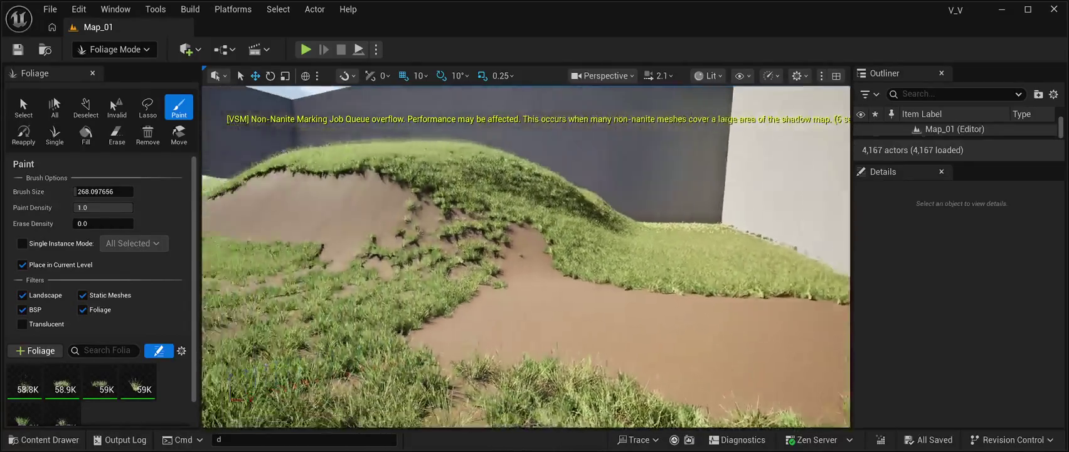
key(w)
key(w)
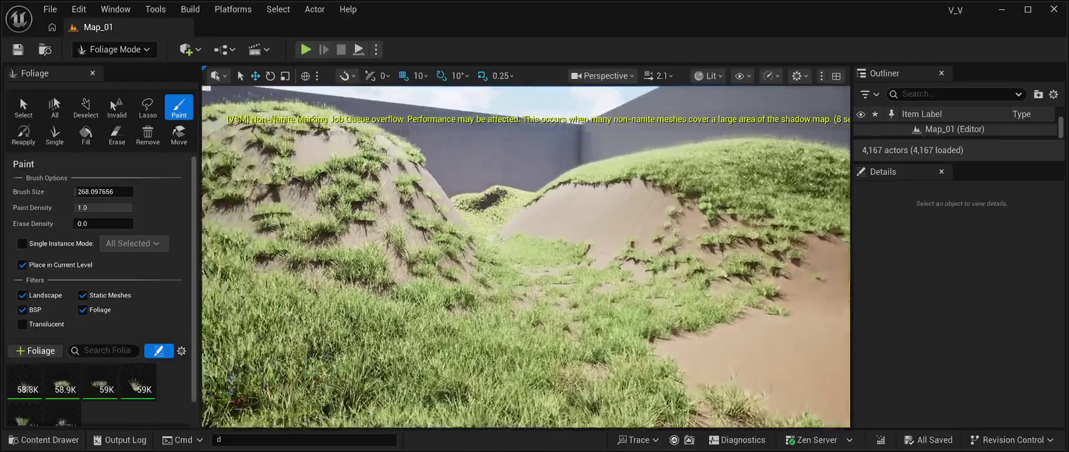
key(s)
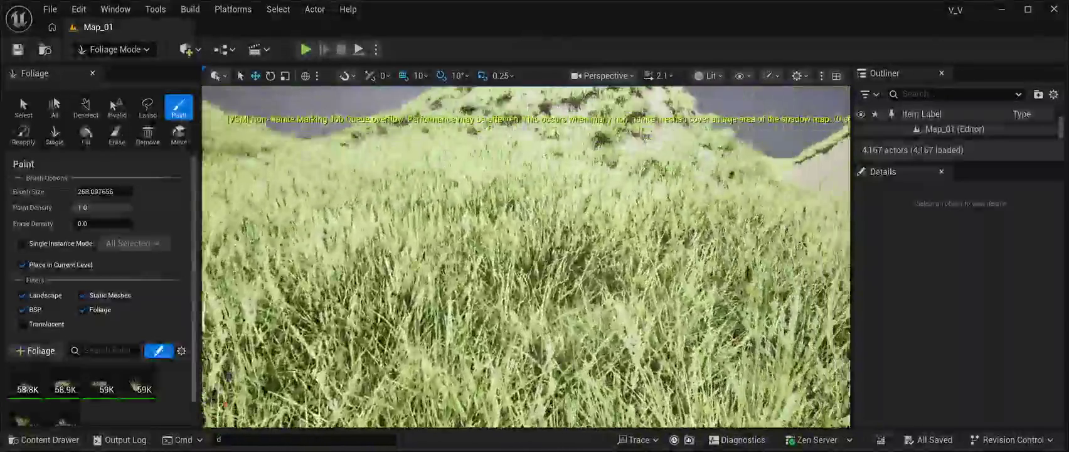
key(w)
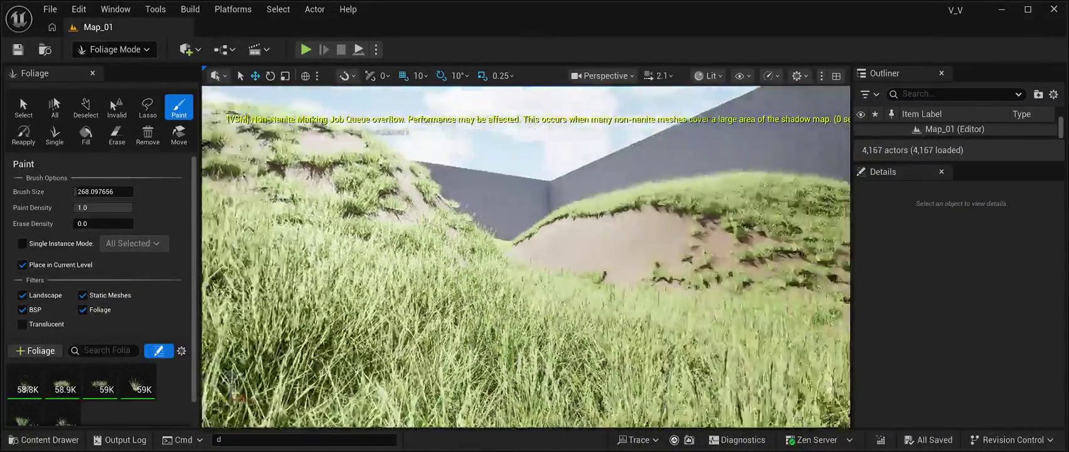
key(s)
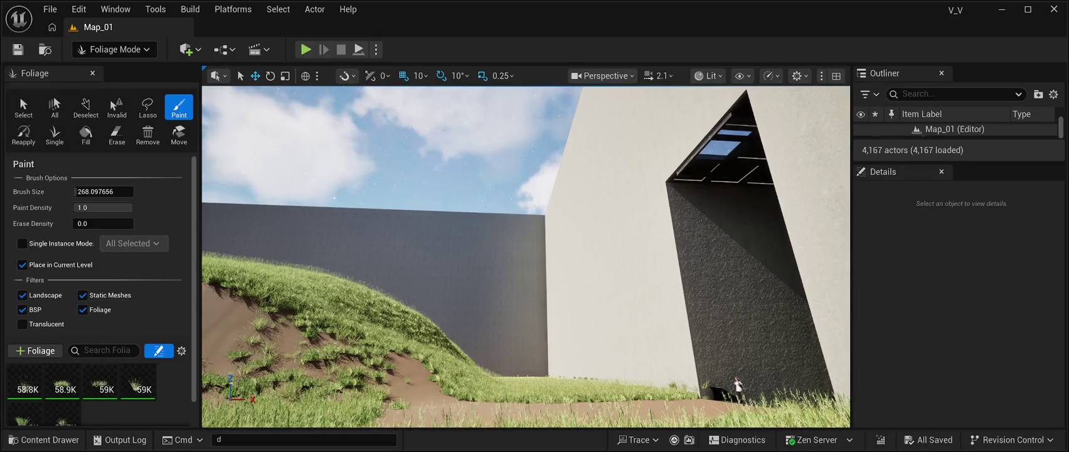
key(w)
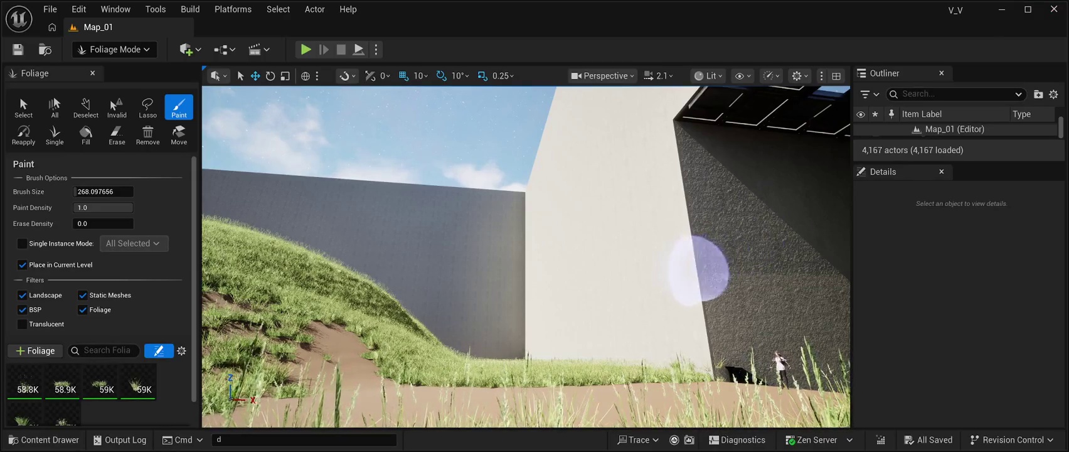
Switch the foliage brush to Erase, keeping brush size 268.097656 and erase density 0.0.
mouse_move(649, 306)
mouse_down()
mouse_move(502, 270)
mouse_move(554, 268)
mouse_move(450, 248)
mouse_up()
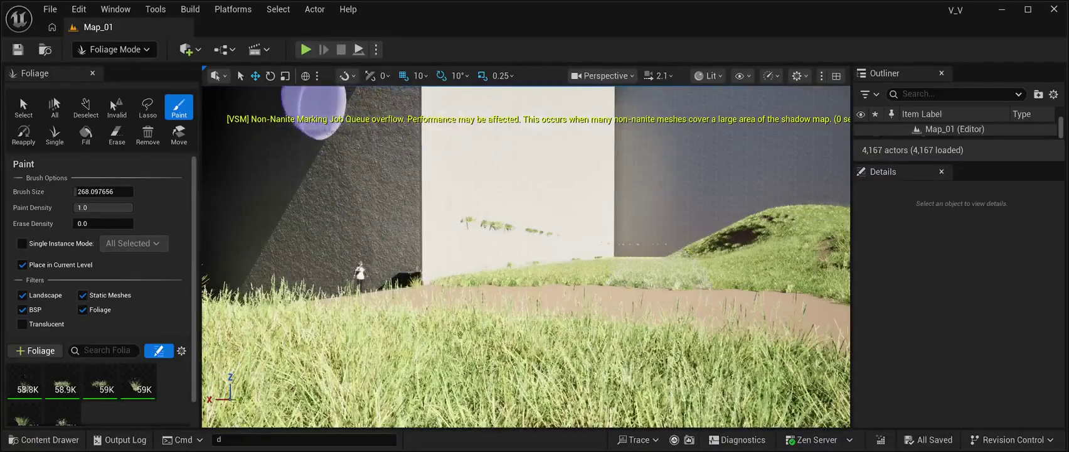
click(116, 133)
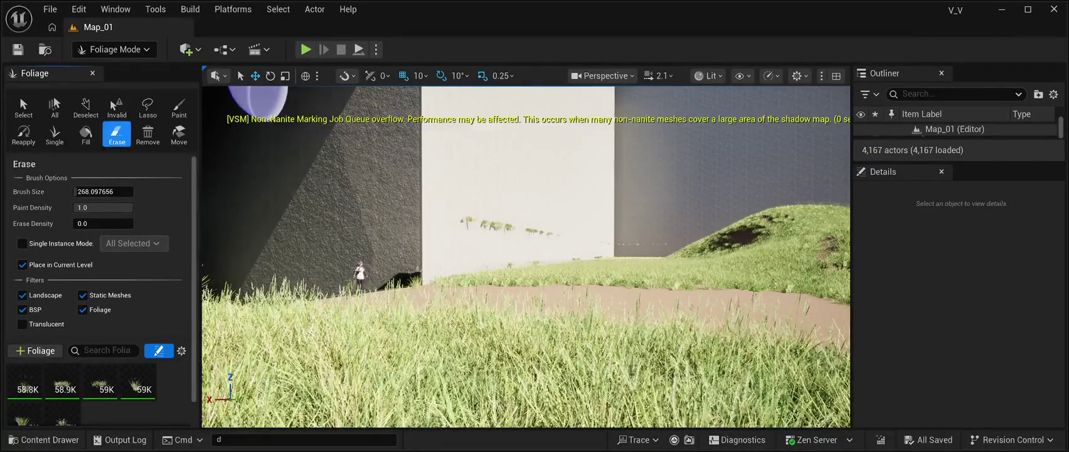
Erase the small grass clumps along the base of the pale wall.
mouse_move(477, 258)
mouse_down()
mouse_move(496, 254)
mouse_move(412, 277)
mouse_move(787, 274)
mouse_up()
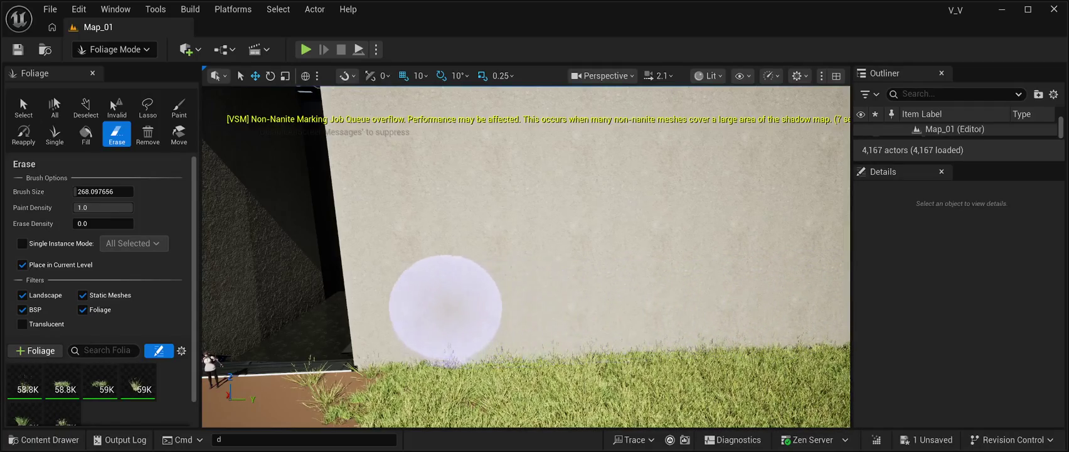
drag(393, 310, 465, 279)
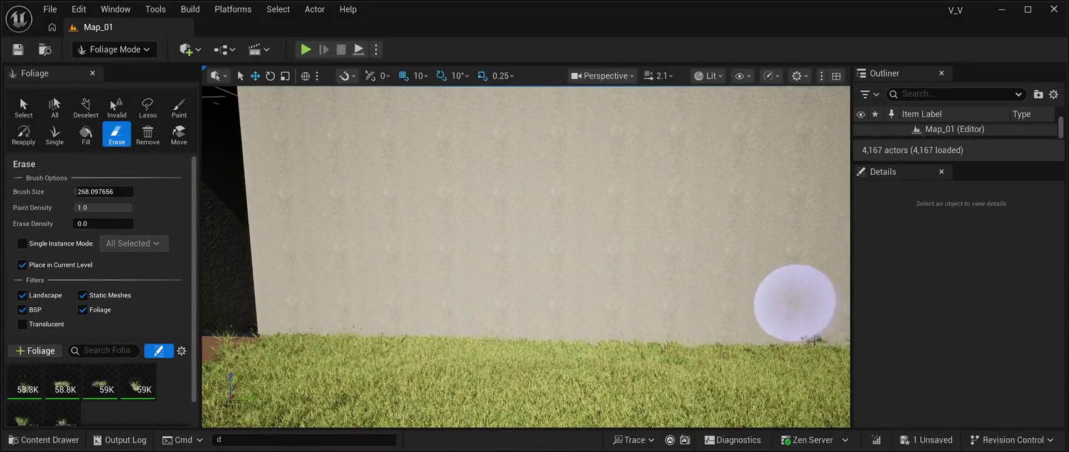
drag(713, 284, 597, 315)
drag(497, 318, 458, 325)
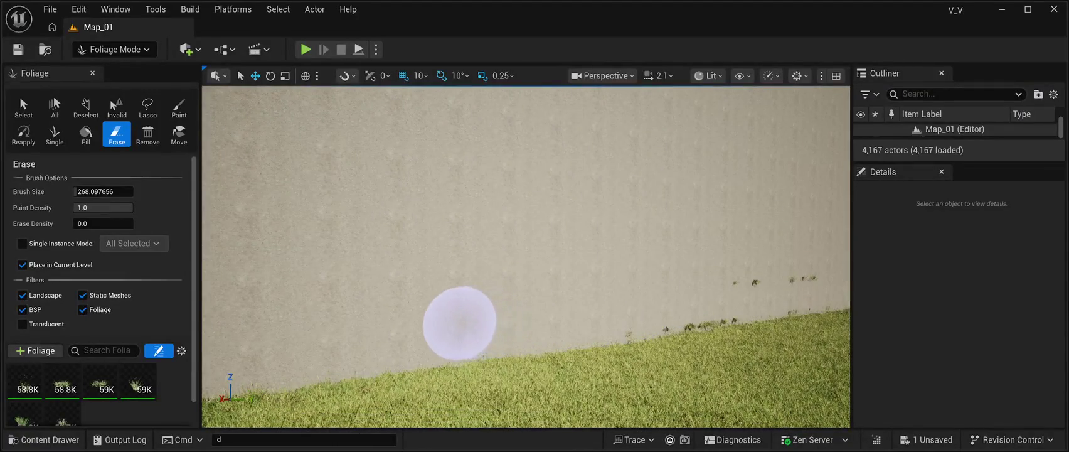
mouse_move(593, 306)
mouse_down()
mouse_move(689, 306)
mouse_move(816, 284)
mouse_move(790, 301)
mouse_move(644, 296)
mouse_up()
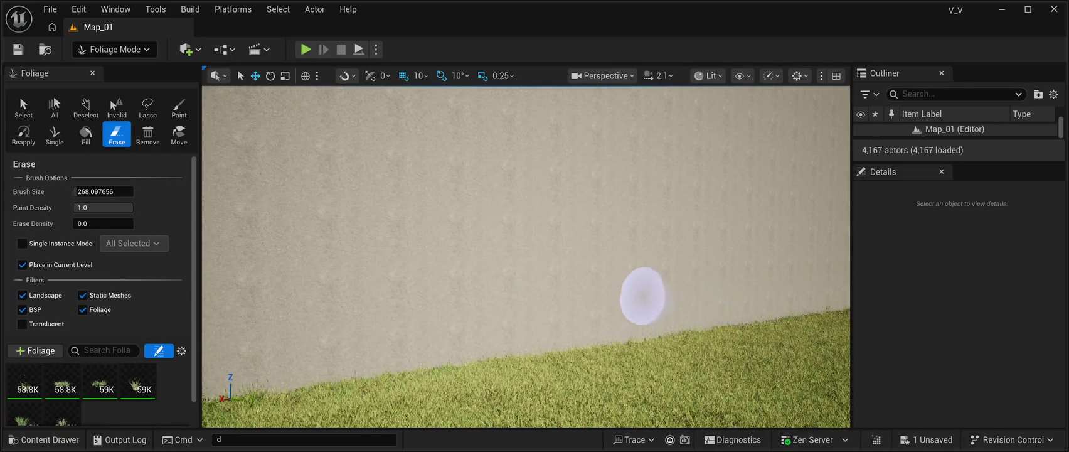
Erase the stray grass along the dark wall's base near the light-wall corner.
key(d)
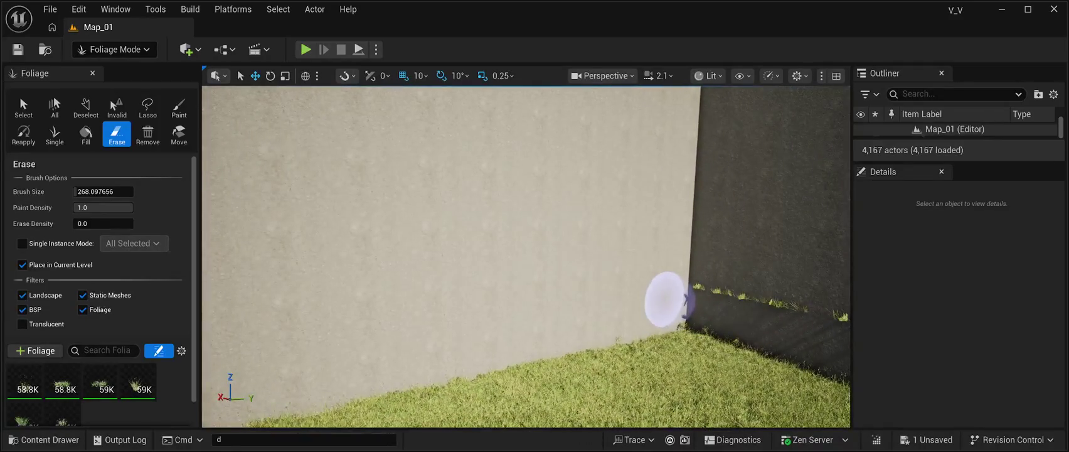
key(d)
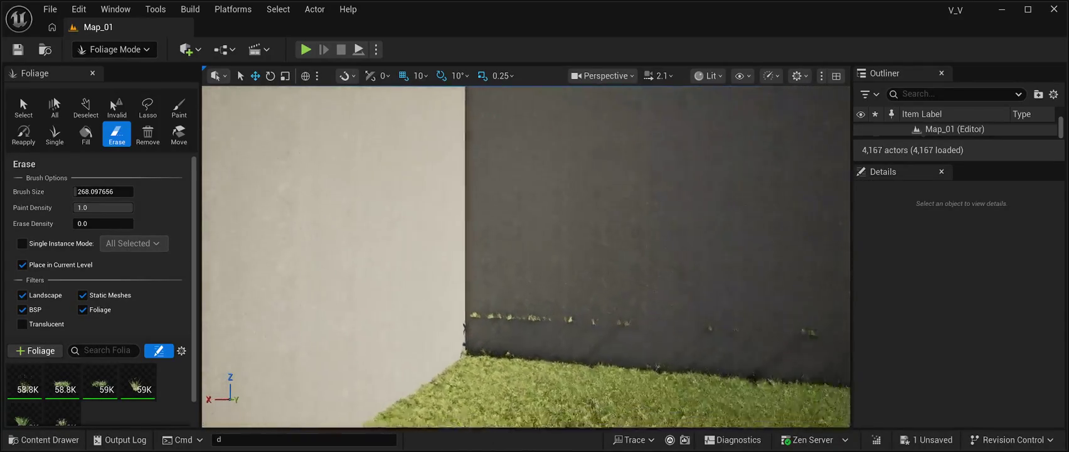
mouse_move(596, 310)
mouse_down()
mouse_move(491, 295)
mouse_move(783, 287)
mouse_move(655, 304)
mouse_move(501, 304)
mouse_up()
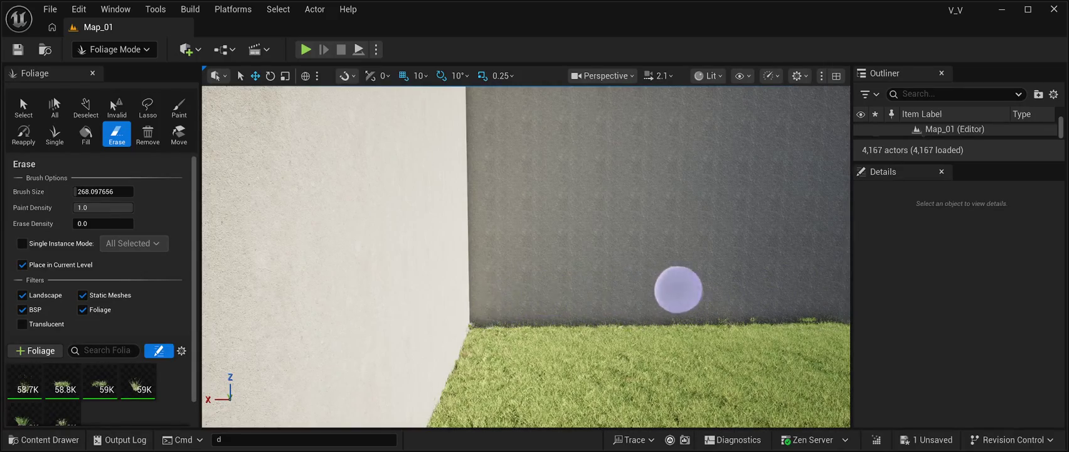
drag(648, 286, 696, 282)
scroll(526, 256, down, 5)
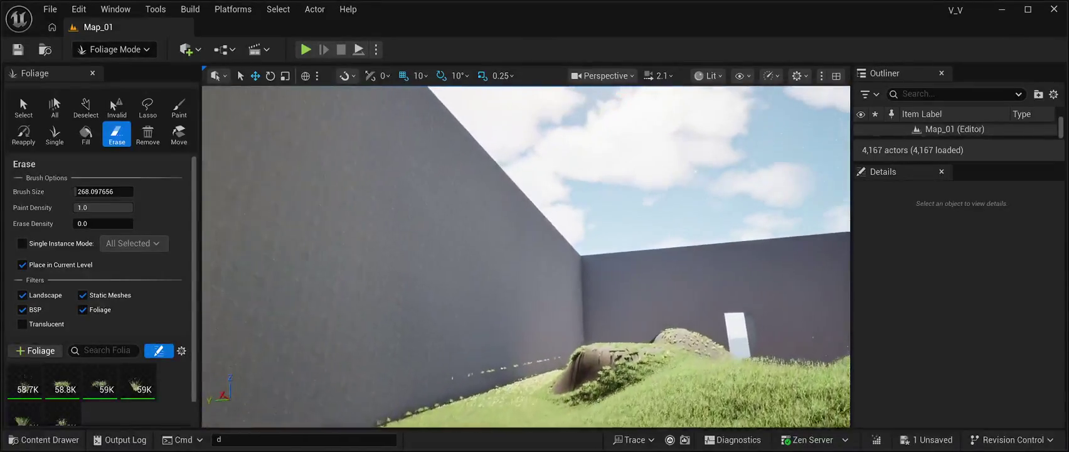
Erase the grass tufts along the grey wall's base, including the remaining small tuft.
scroll(526, 256, up, 8)
scroll(513, 317, down, 3)
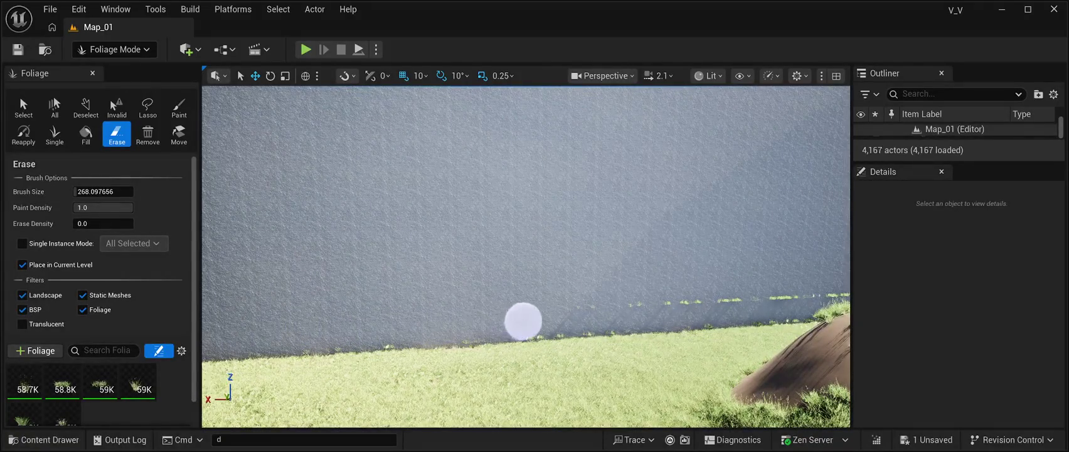
drag(600, 319, 701, 306)
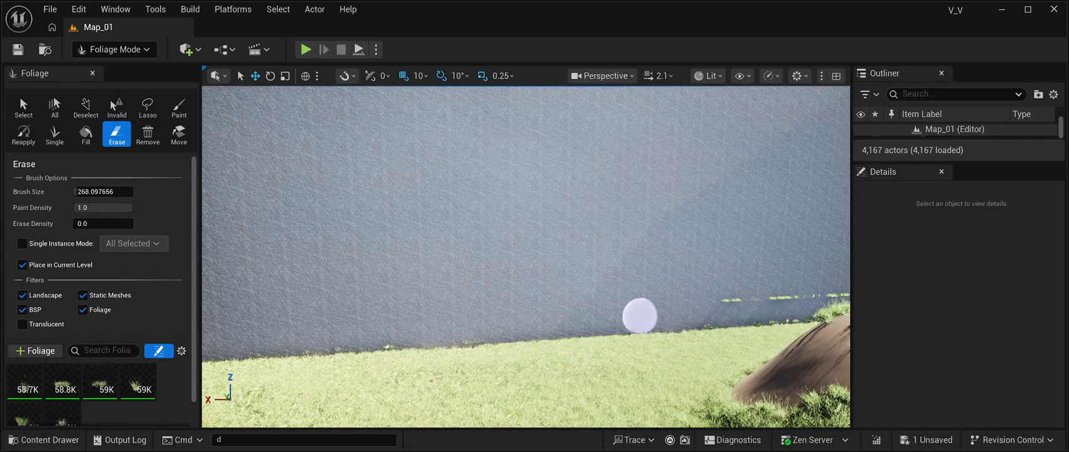
mouse_move(480, 324)
mouse_down()
mouse_move(300, 334)
mouse_move(424, 313)
mouse_move(833, 292)
mouse_move(749, 310)
mouse_move(766, 310)
mouse_move(728, 308)
mouse_move(784, 306)
mouse_move(704, 301)
mouse_move(790, 258)
mouse_move(520, 303)
mouse_up()
mouse_move(584, 294)
mouse_down()
mouse_move(824, 300)
mouse_move(586, 296)
mouse_up()
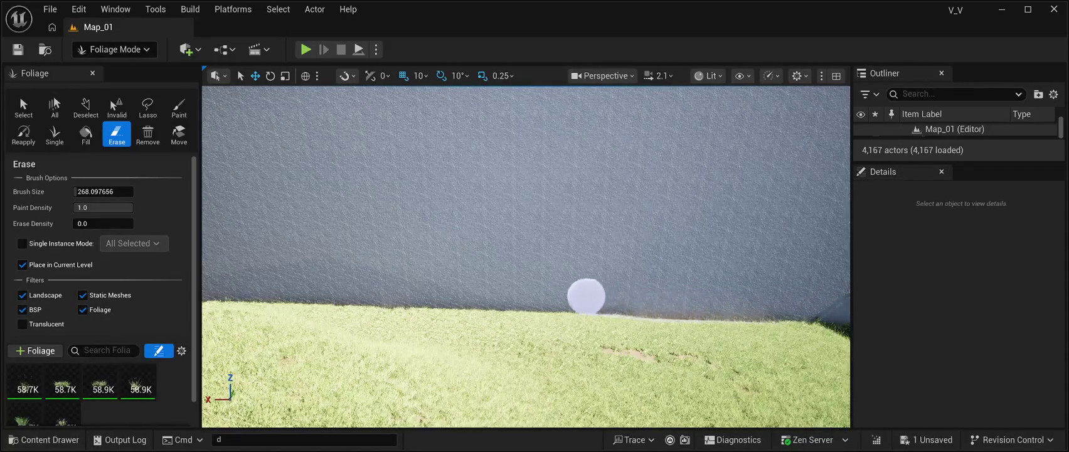
Erase the small foliage spots on the wall and the foliage strip along its base near the corner.
mouse_move(747, 264)
mouse_down()
mouse_move(780, 288)
mouse_move(670, 265)
mouse_up()
drag(604, 258, 716, 260)
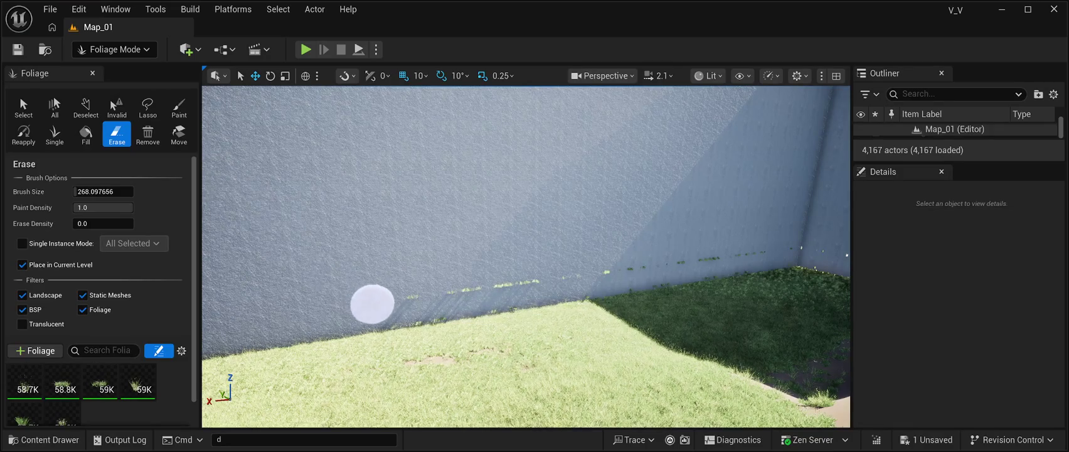
drag(415, 291, 670, 268)
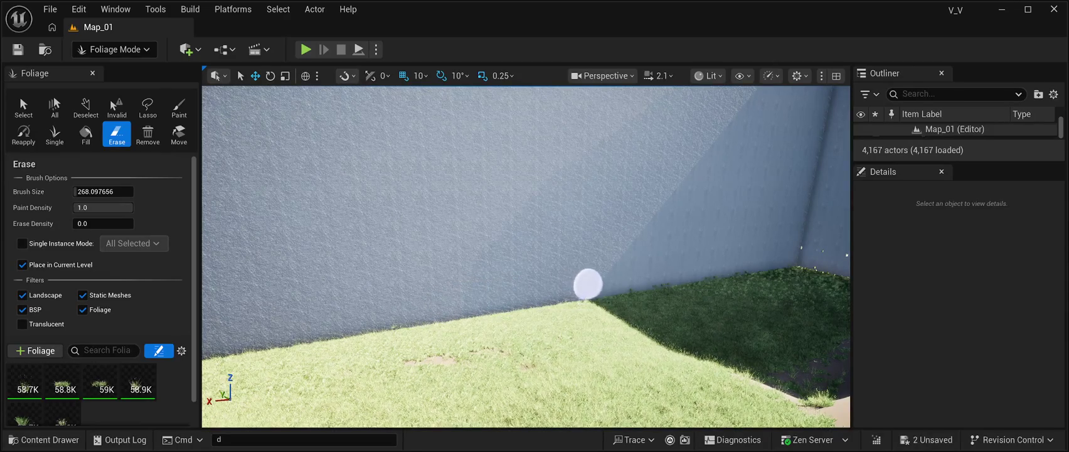
drag(597, 249, 628, 261)
mouse_move(555, 212)
mouse_down()
mouse_move(458, 241)
mouse_move(793, 246)
mouse_up()
mouse_move(530, 231)
mouse_down()
mouse_move(572, 222)
mouse_move(616, 239)
mouse_move(580, 240)
mouse_up()
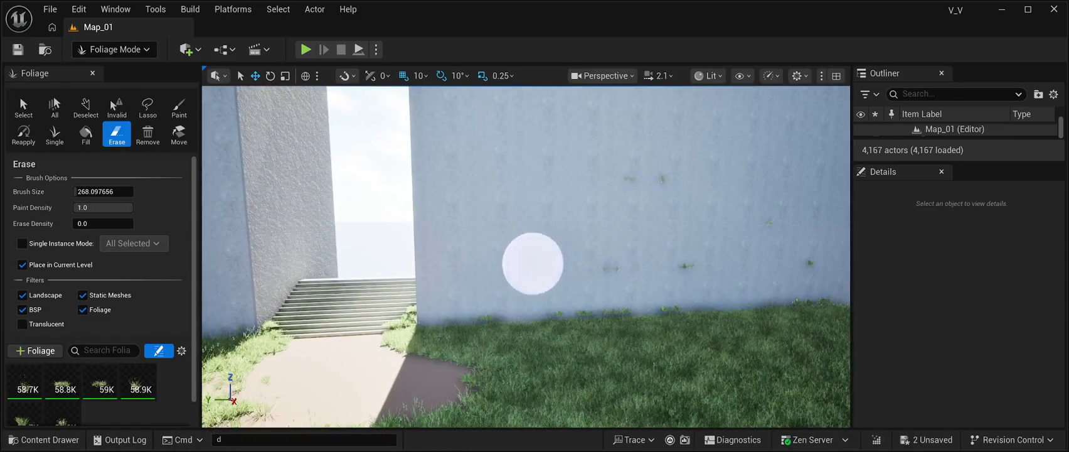
Erase the small foliage clumps on the wall and the upper row on the right wall.
mouse_move(647, 210)
mouse_down()
mouse_move(663, 179)
mouse_move(727, 252)
mouse_move(811, 255)
mouse_move(678, 183)
mouse_up()
drag(613, 207, 581, 201)
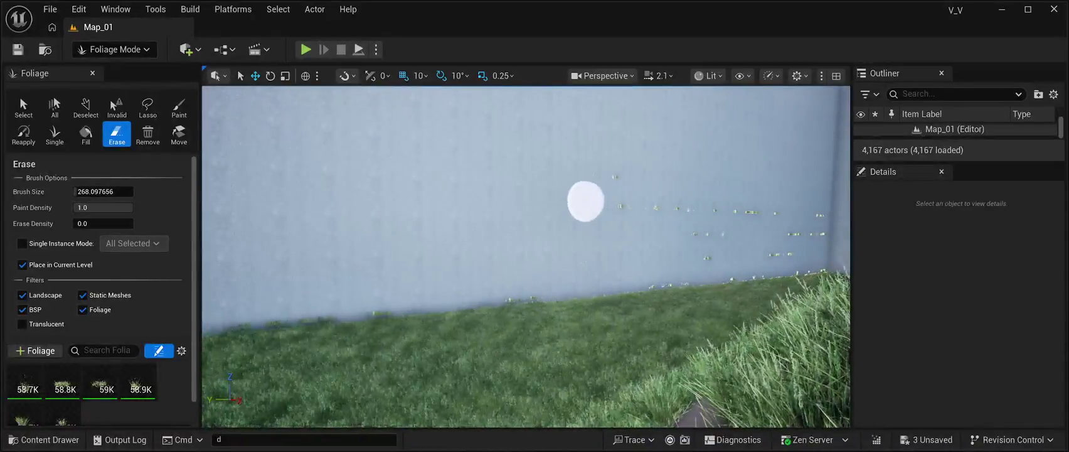
mouse_move(619, 176)
mouse_down()
mouse_move(685, 198)
mouse_move(804, 207)
mouse_move(822, 231)
mouse_move(675, 239)
mouse_up()
Erase the foliage clumps on the wall near the corner and along the wall base.
drag(576, 210, 575, 210)
drag(531, 244, 532, 244)
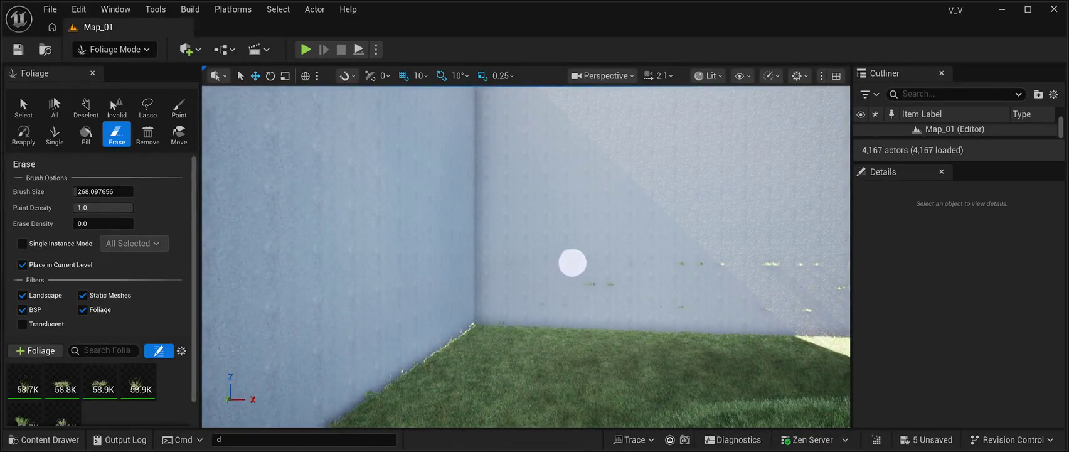
mouse_move(552, 281)
mouse_down()
mouse_move(604, 299)
mouse_move(564, 275)
mouse_move(637, 264)
mouse_up()
mouse_move(678, 302)
mouse_down()
mouse_move(687, 265)
mouse_move(802, 265)
mouse_move(823, 292)
mouse_move(748, 301)
mouse_up()
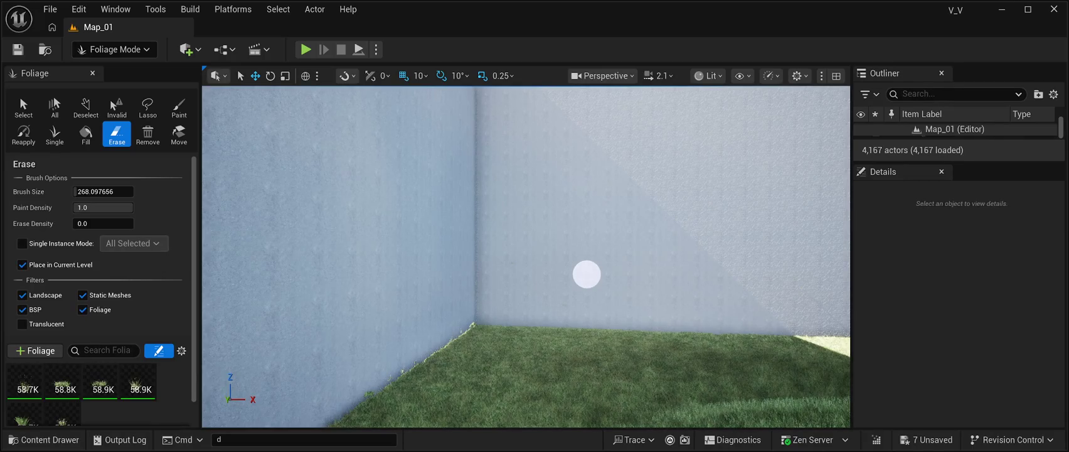
mouse_move(599, 274)
mouse_down()
mouse_move(533, 317)
mouse_move(597, 279)
mouse_move(592, 238)
mouse_move(663, 198)
mouse_move(773, 234)
mouse_move(716, 261)
mouse_up()
drag(504, 220, 477, 232)
mouse_move(526, 256)
mouse_down()
mouse_move(552, 251)
mouse_move(565, 270)
mouse_move(559, 258)
mouse_move(530, 256)
mouse_move(624, 232)
mouse_move(625, 251)
mouse_move(590, 251)
mouse_move(584, 232)
mouse_move(565, 233)
mouse_move(580, 237)
mouse_up()
scroll(525, 256, up, 5)
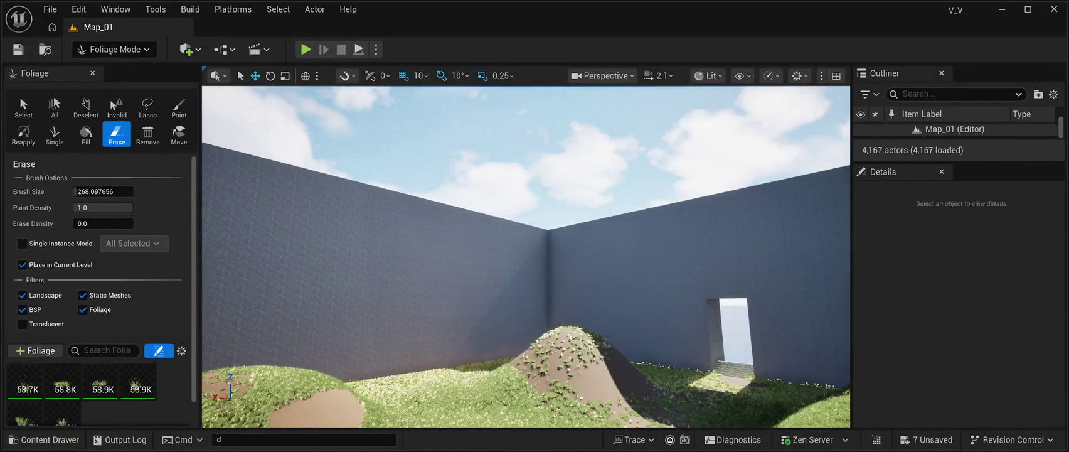
Save the level with Ctrl+S and launch a Play In Editor session with Alt+P.
key(ctrl+s)
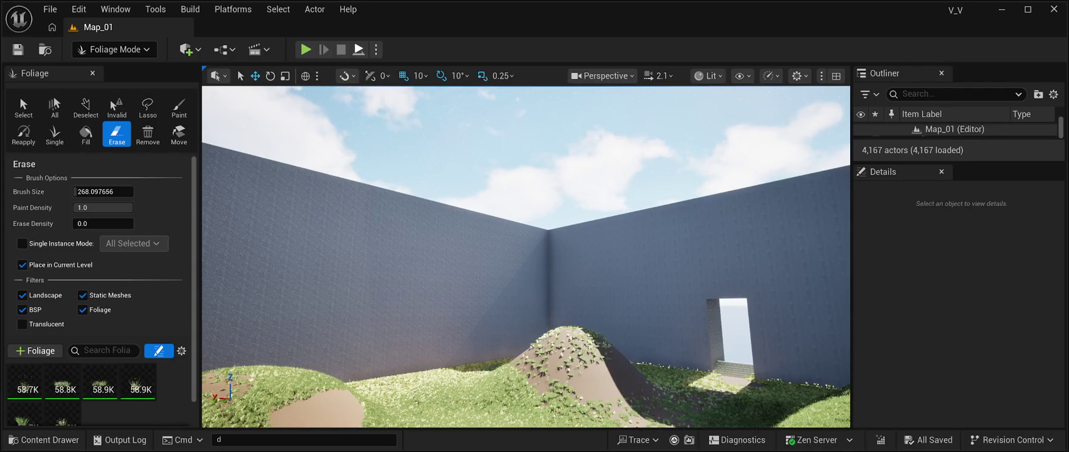
key(alt+p)
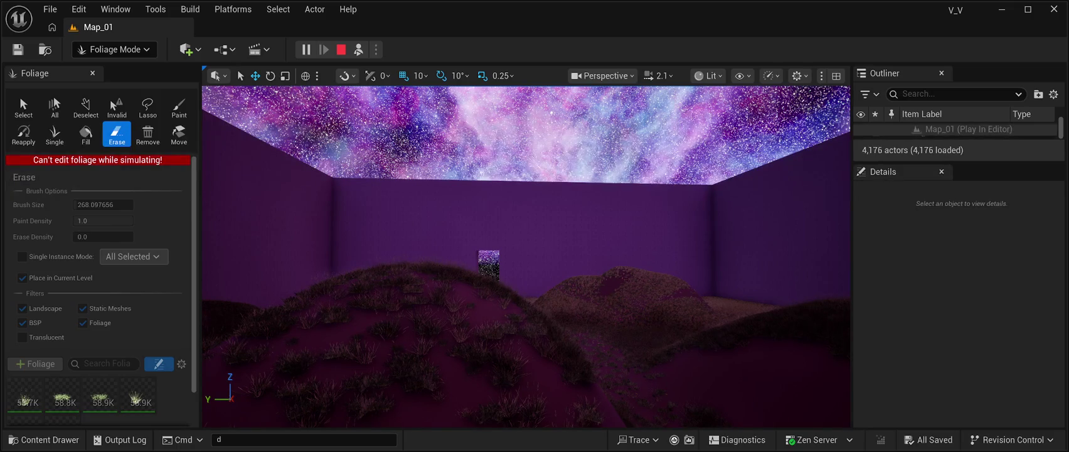
End the Play In Editor session with Esc.
key(Escape)
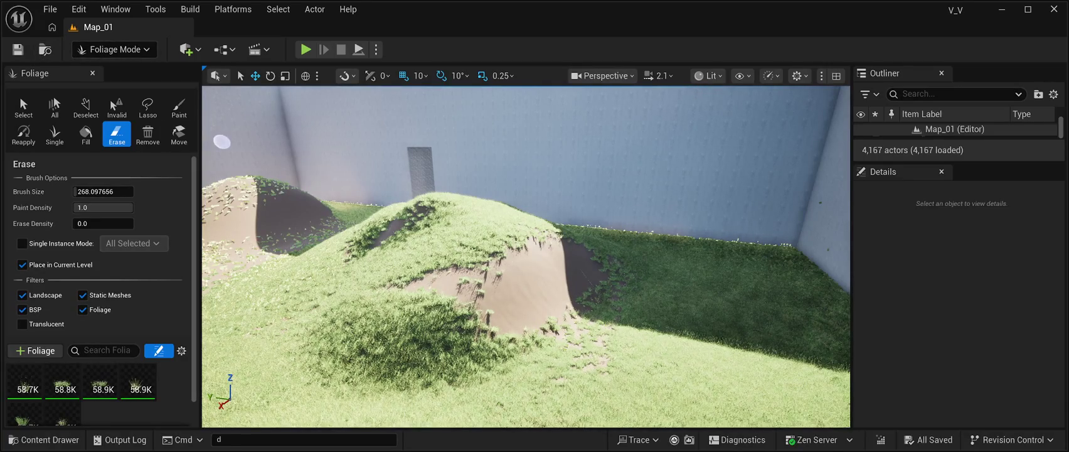
Switch to Selection Mode and fly over the walled grassy dunes toward the wall corner.
key(shift+1)
key(w)
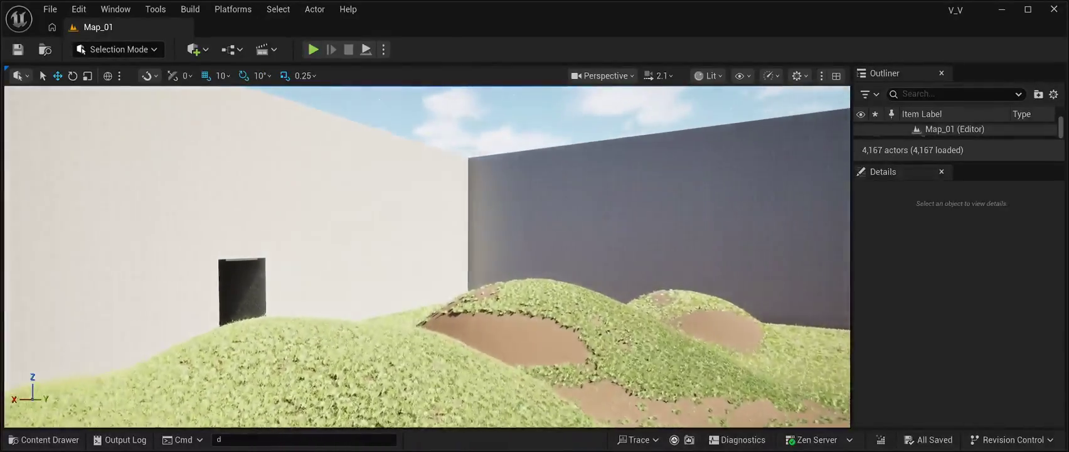
key(w)
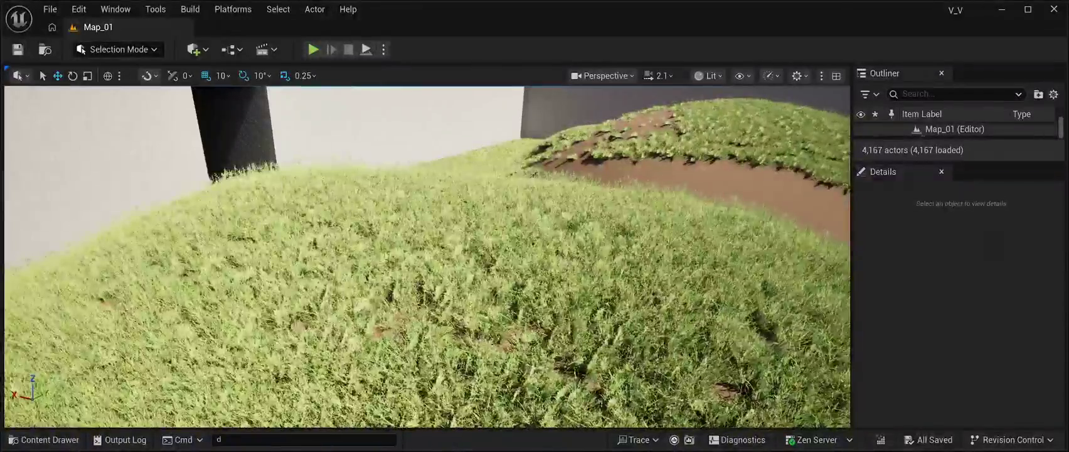
key(w)
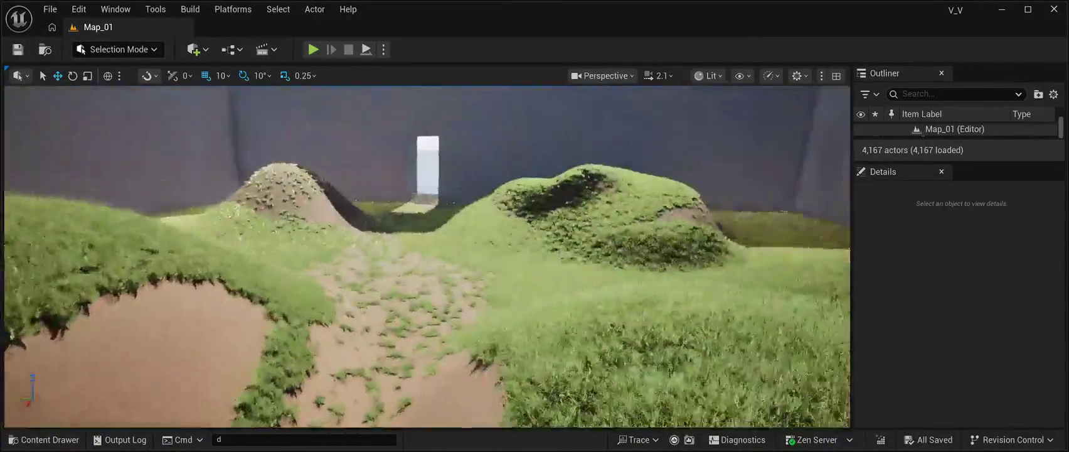
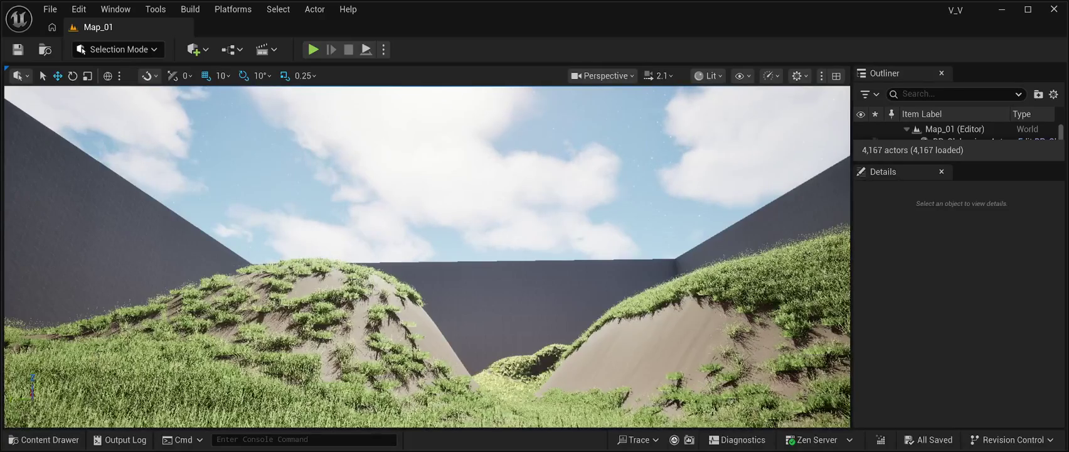
Fly over the grassy hill, selecting the foliage grass and then the SM_vlkhcbxia_VarA clump.
key(w)
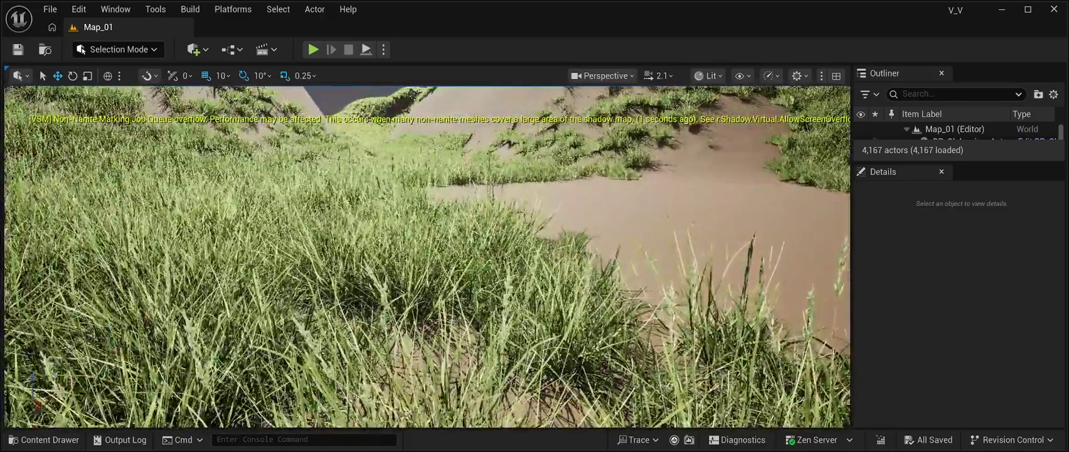
click(376, 352)
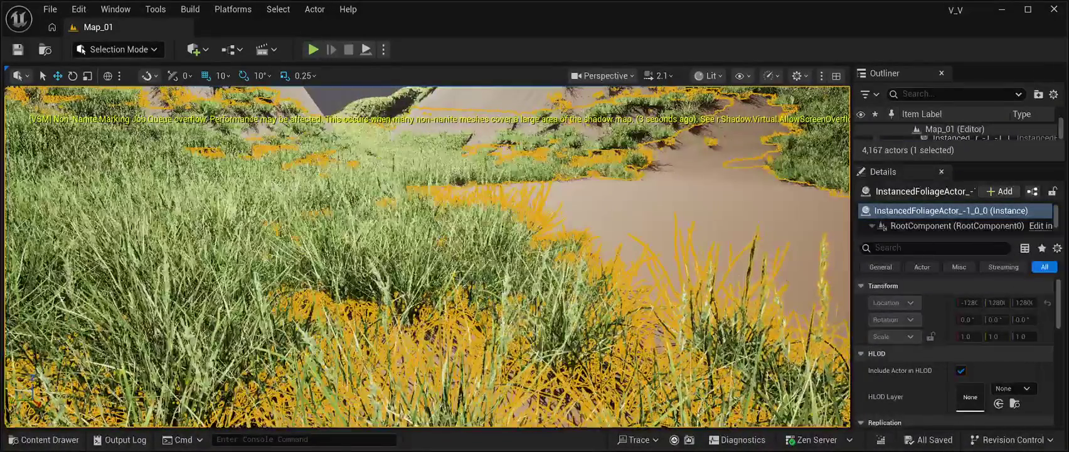
key(w)
key(w)
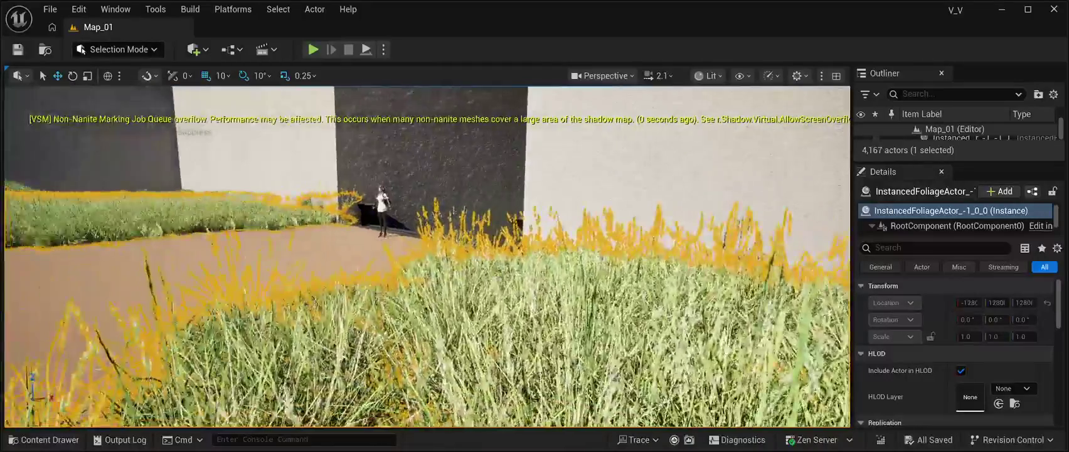
key(s)
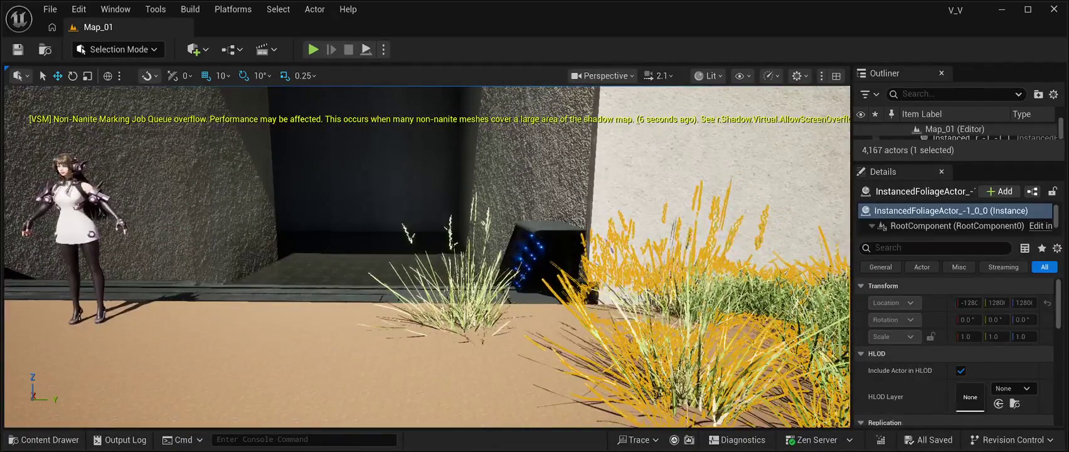
click(455, 291)
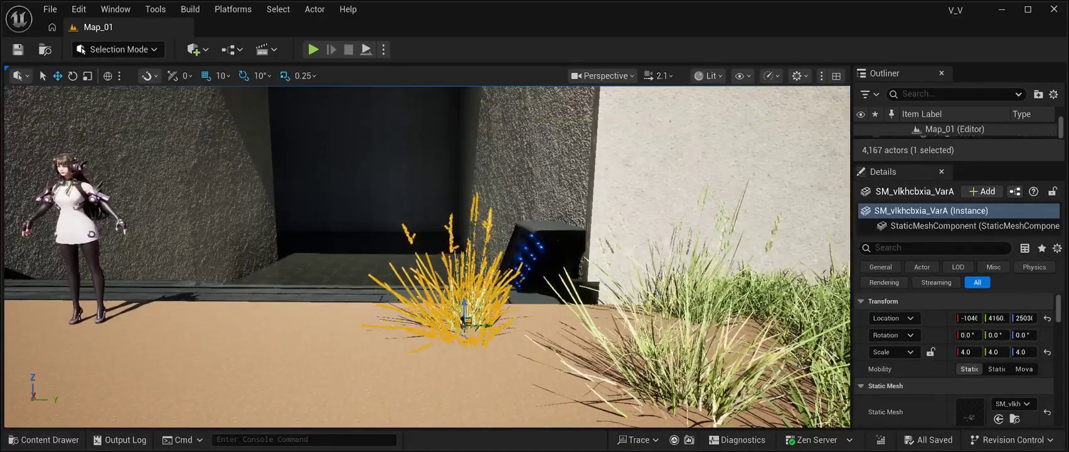
Drag the Outliner/Details splitter down to list more actors, then select InstancedFoliageActor_-1_0_0.
drag(960, 236, 960, 321)
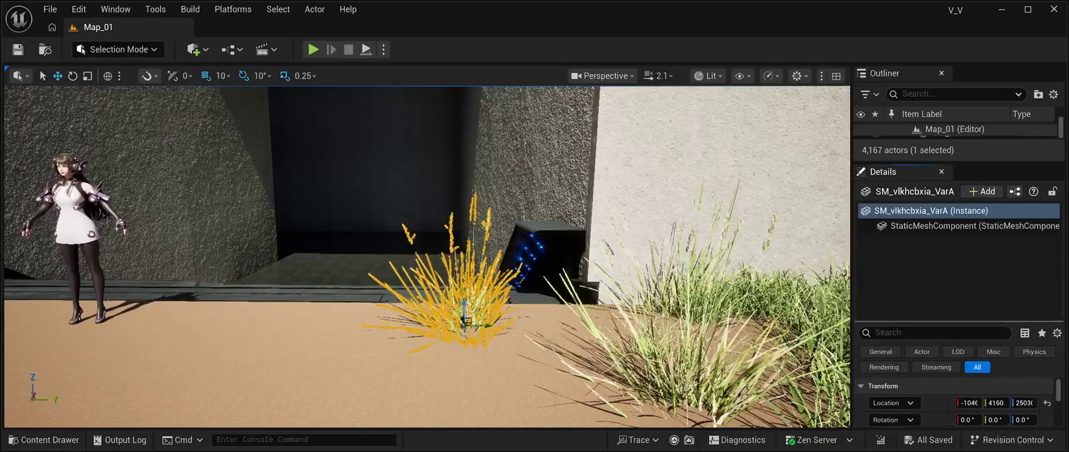
drag(960, 161, 960, 363)
scroll(955, 318, up, 20)
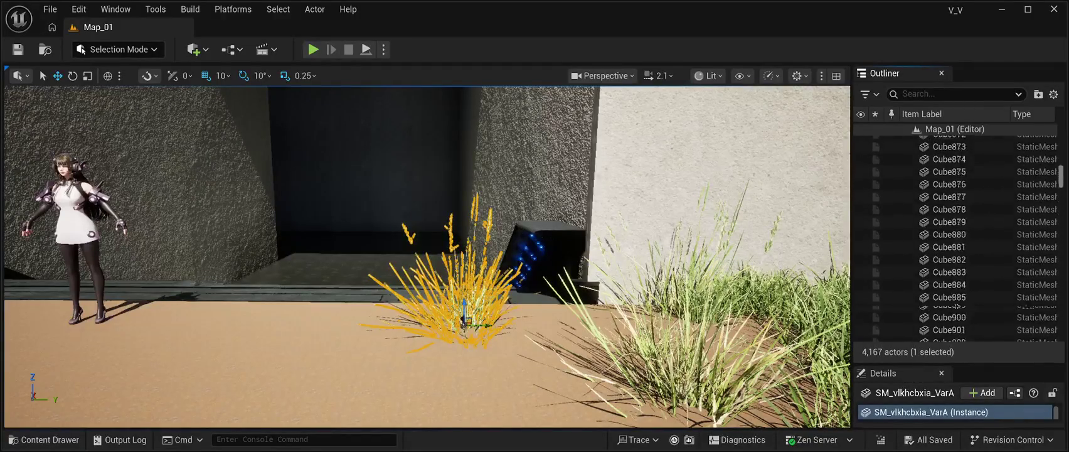
scroll(954, 306, up, 15)
scroll(954, 306, down, 20)
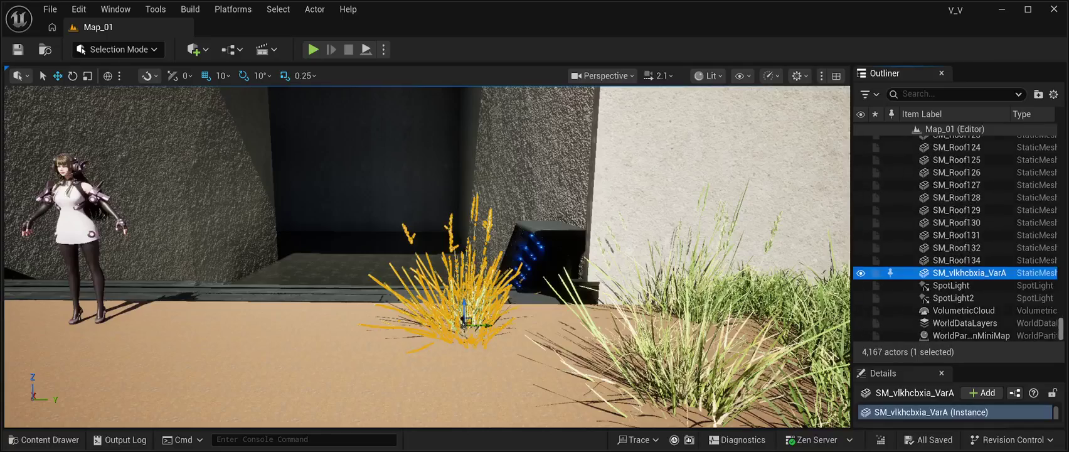
drag(427, 376, 496, 314)
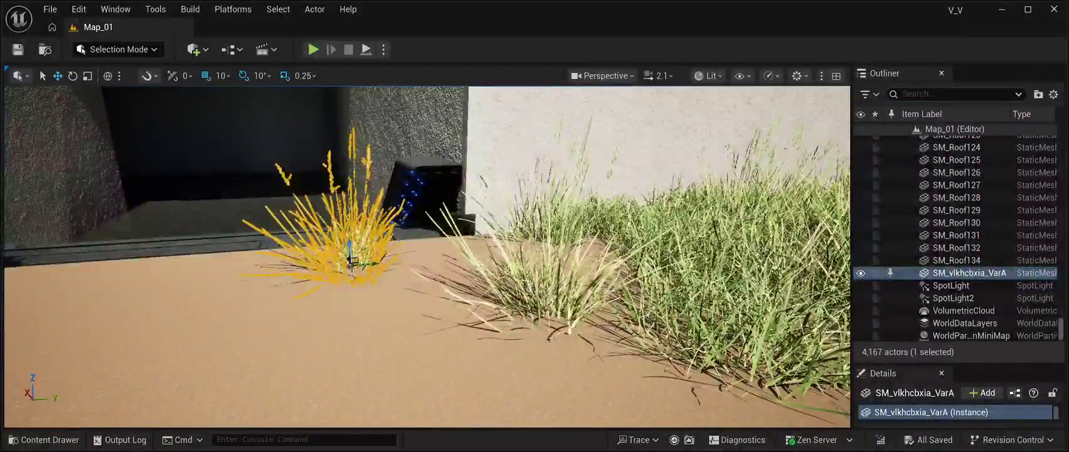
click(552, 289)
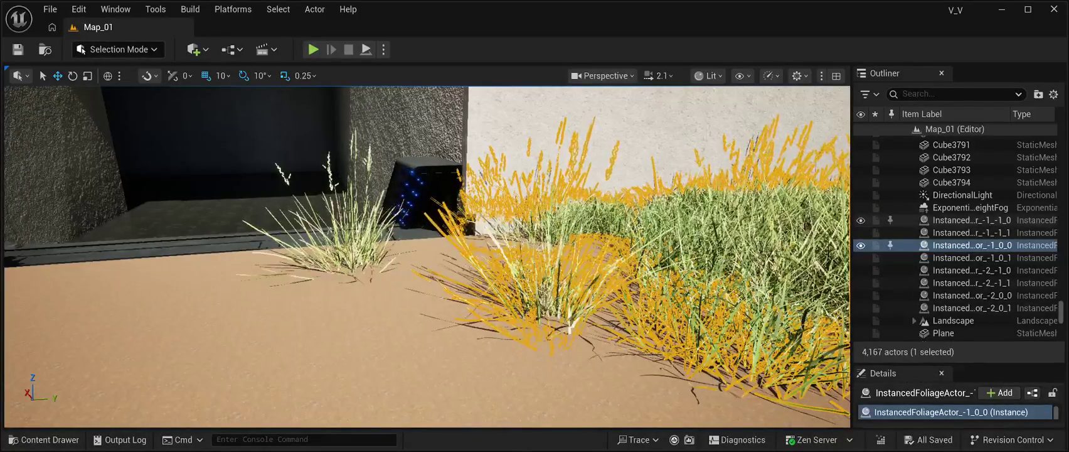
click(967, 219)
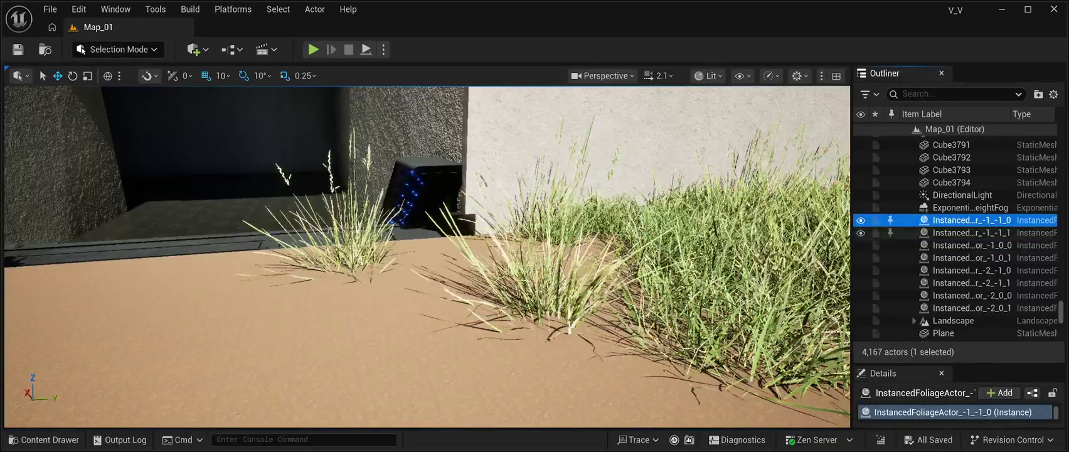
key(f)
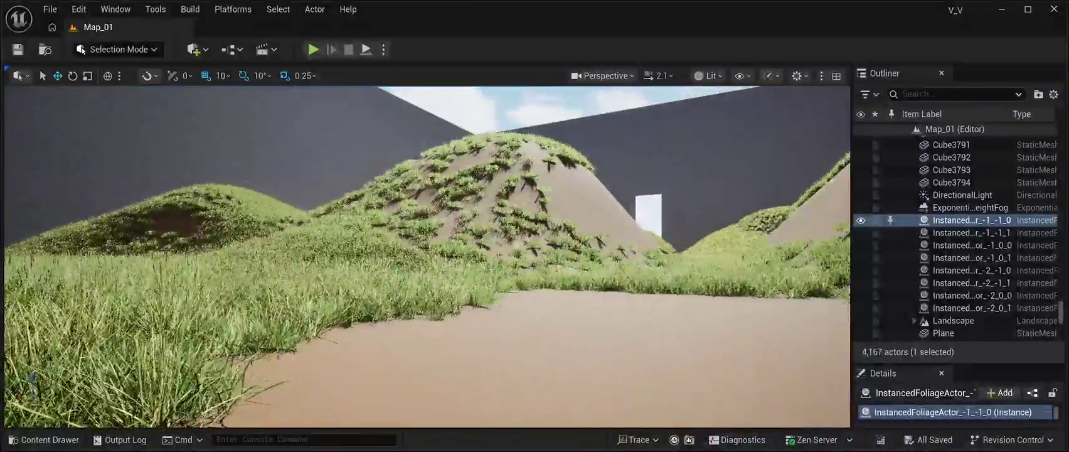
key(Down)
key(Down)
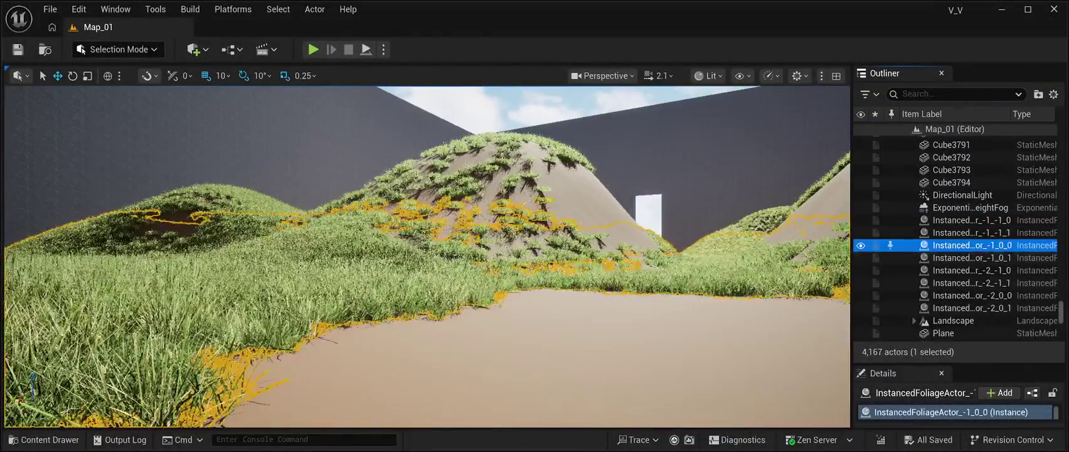
key(Down)
key(Down)
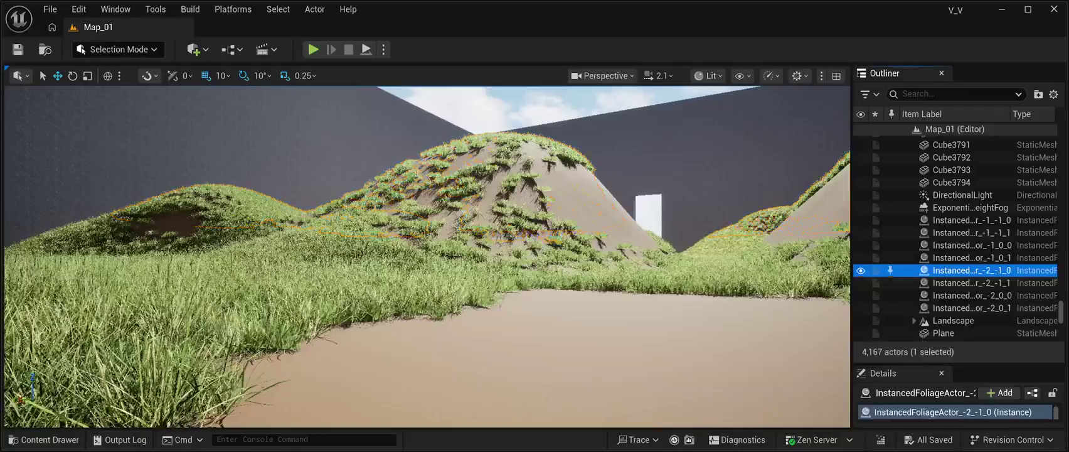
key(Down)
key(Down)
key(Down)
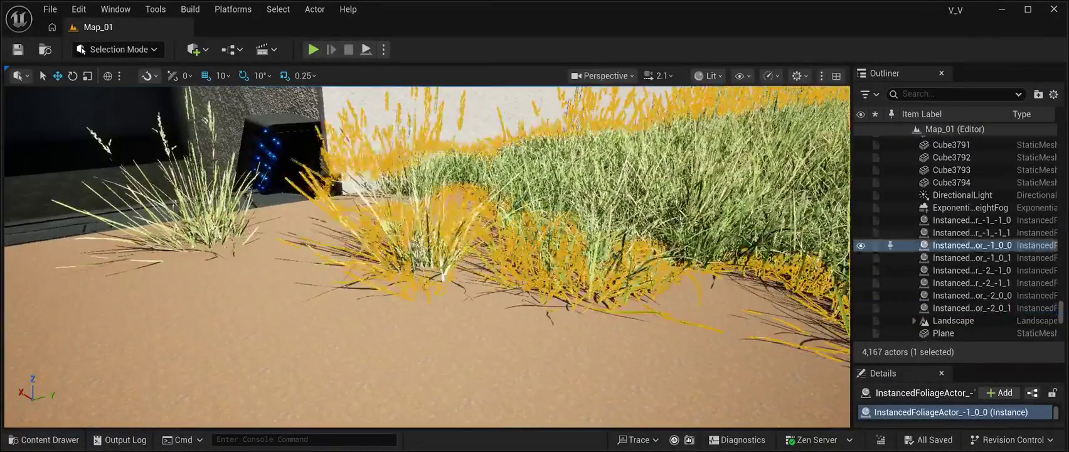
click(188, 207)
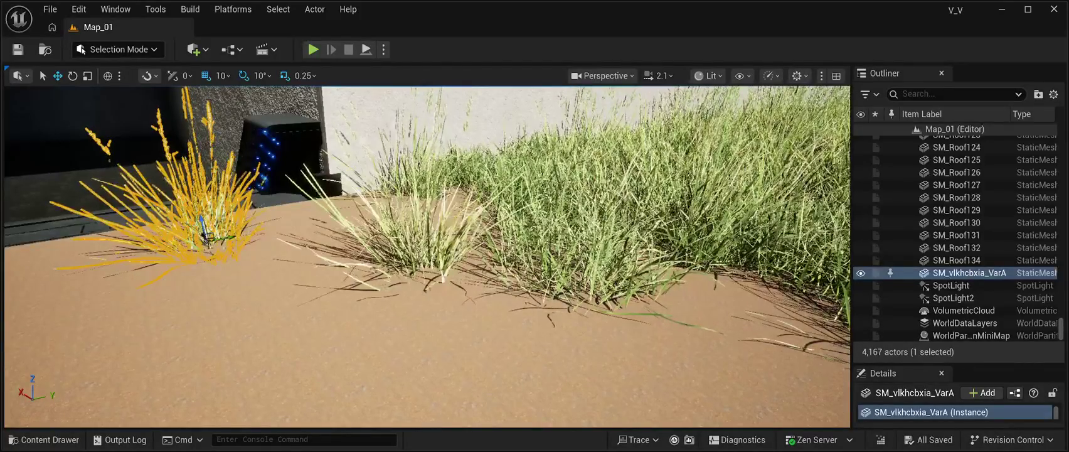
click(314, 345)
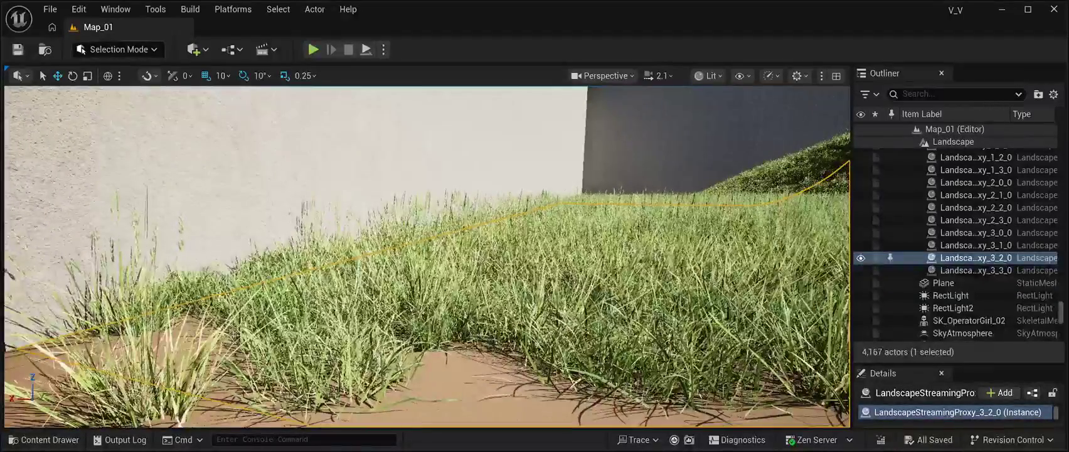
Delete InstancedFoliageActor_-1_0_0 and three more grass foliage actors, leaving 4,163 actors.
click(314, 345)
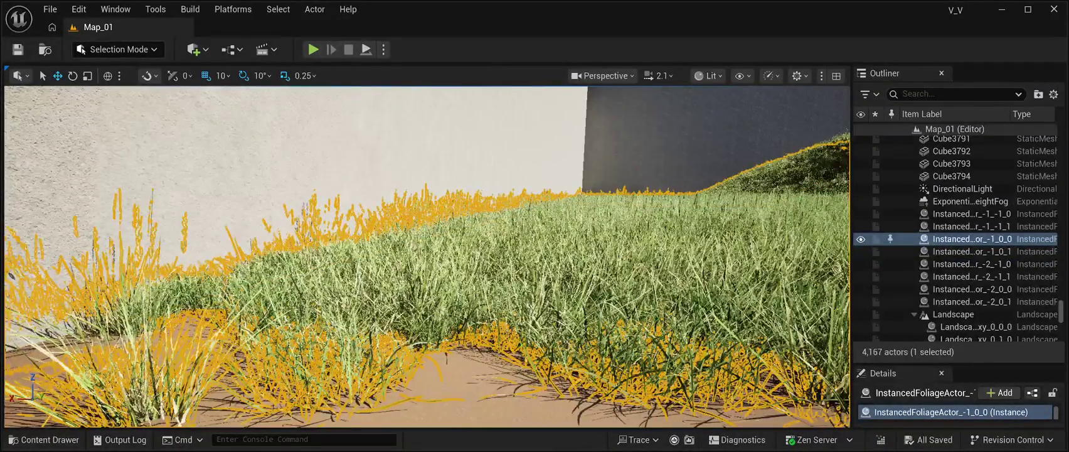
key(Delete)
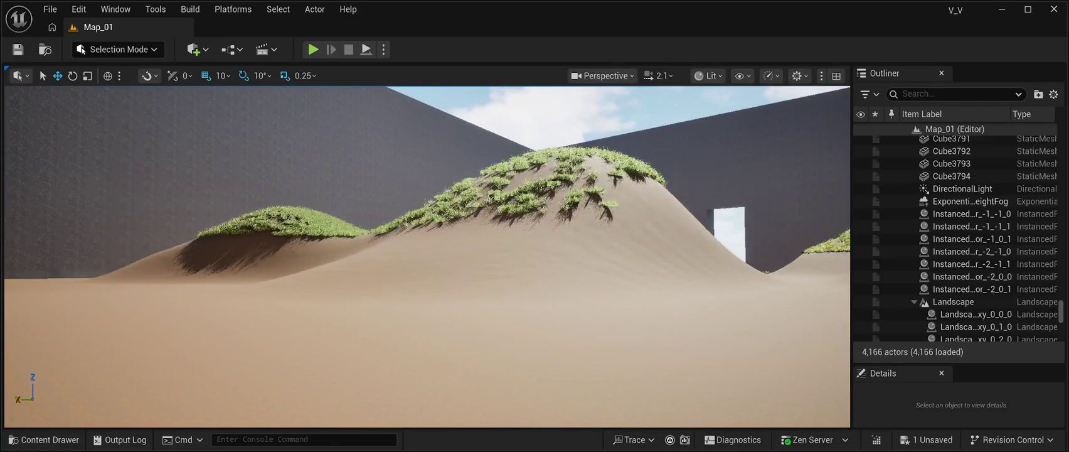
click(972, 238)
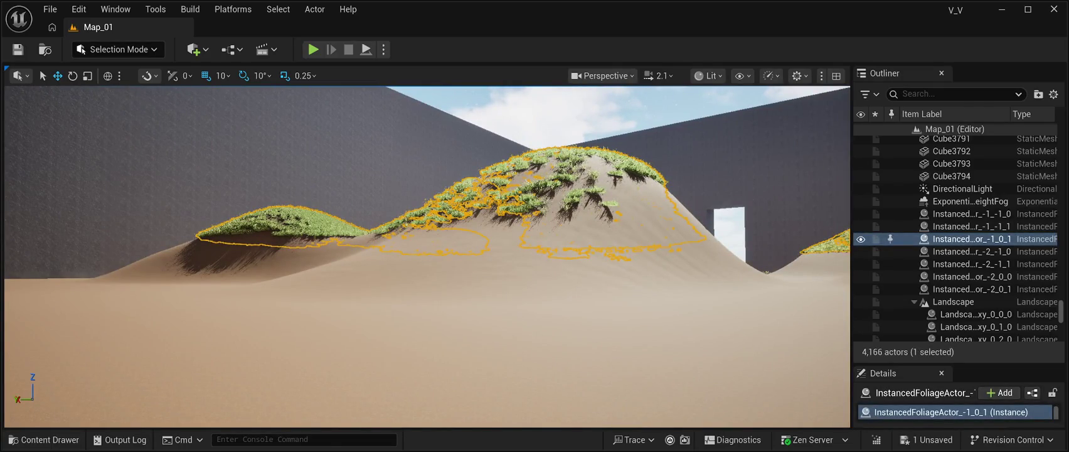
key(Delete)
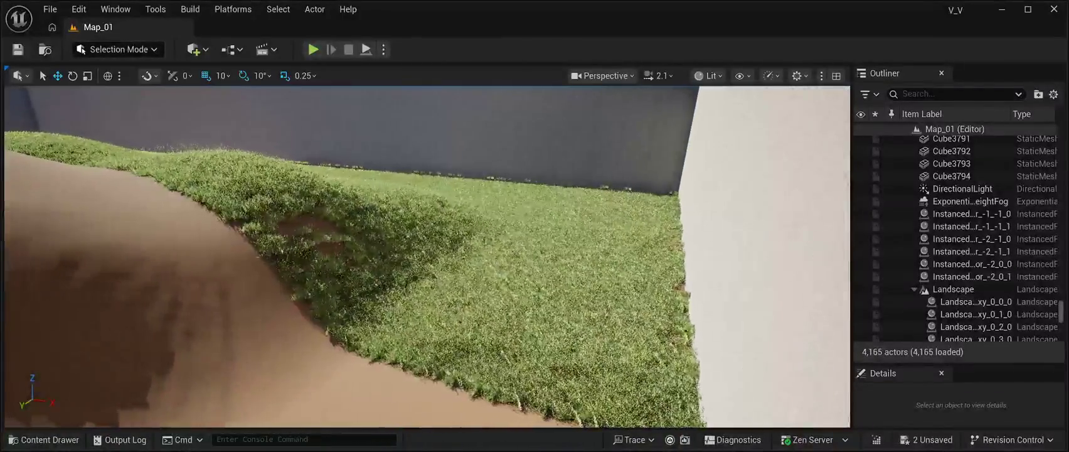
click(971, 213)
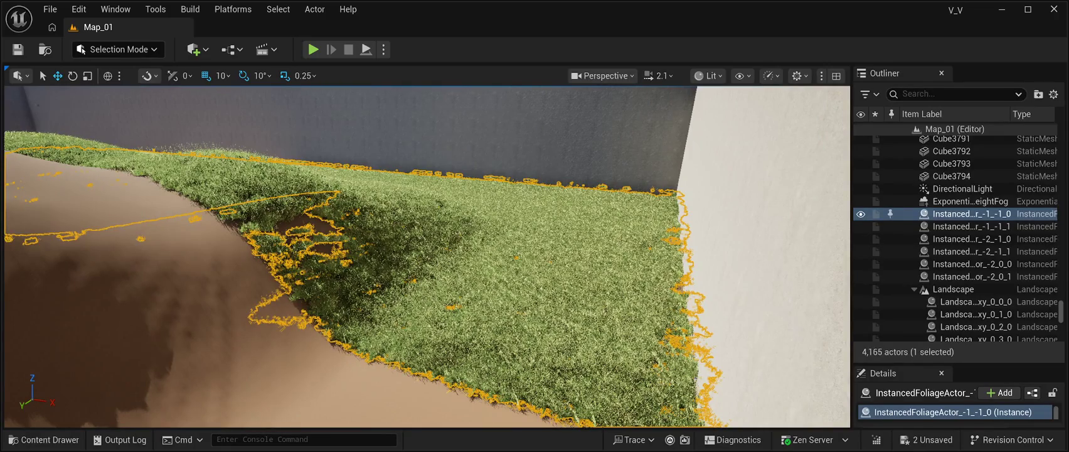
key(Delete)
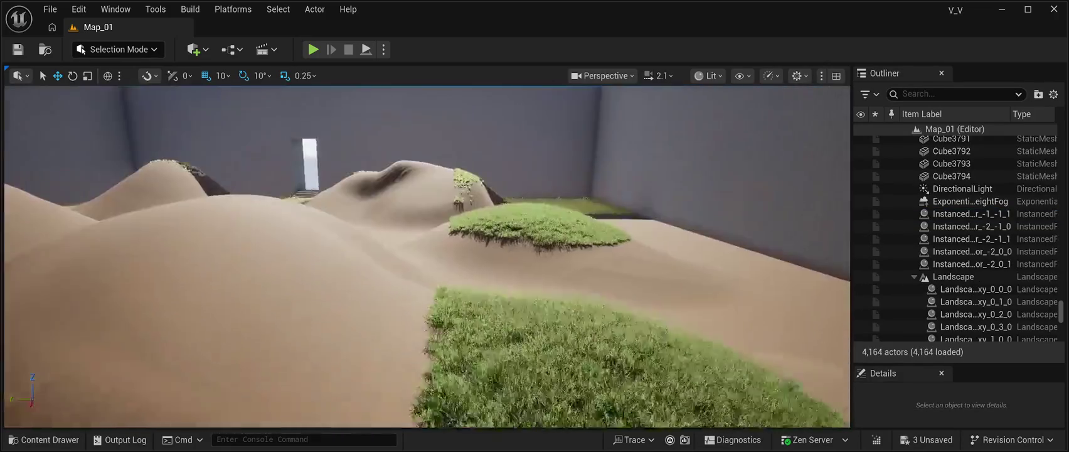
click(972, 213)
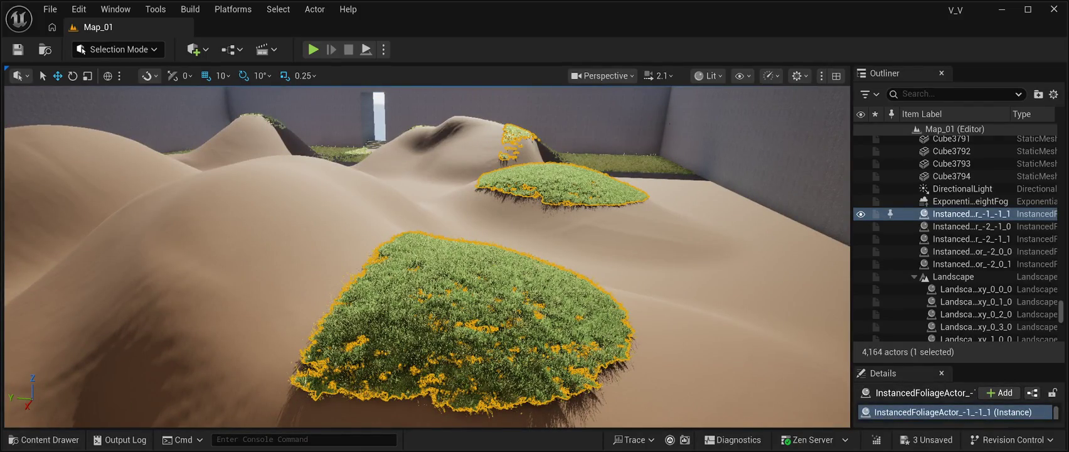
key(Delete)
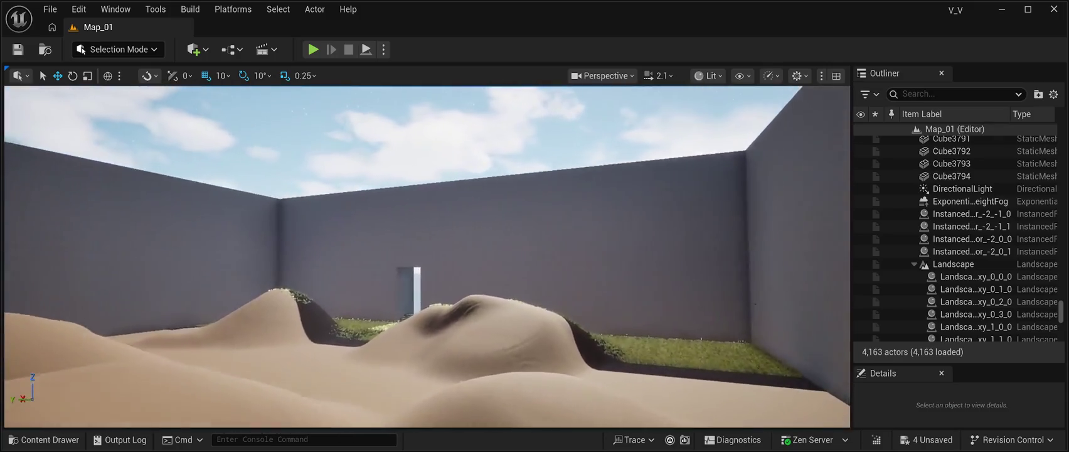
key(w)
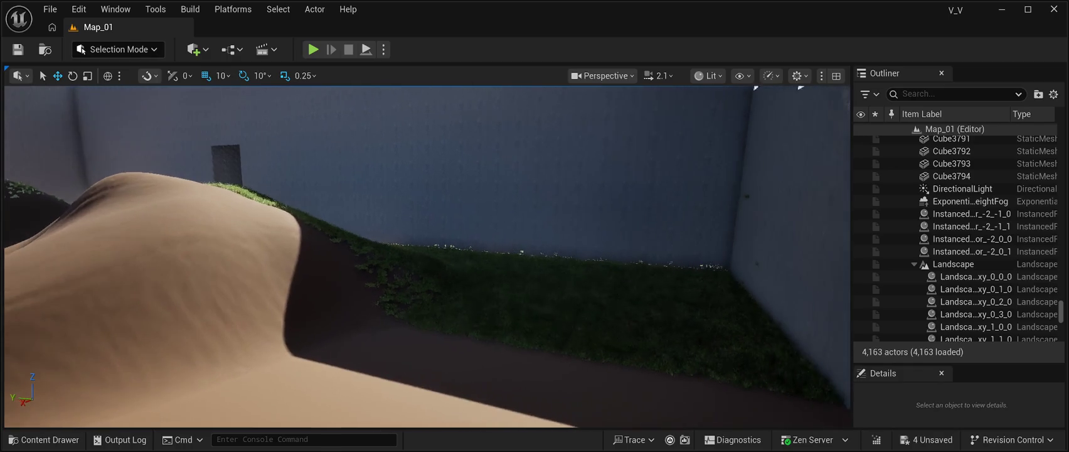
Delete four more foliage actors from the Outliner, then select the grass clump near the wall.
click(971, 214)
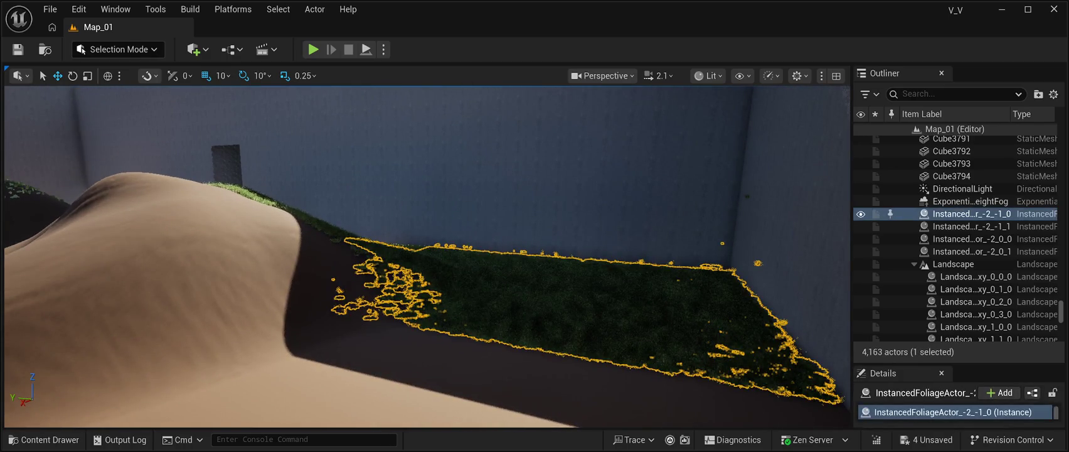
key(Delete)
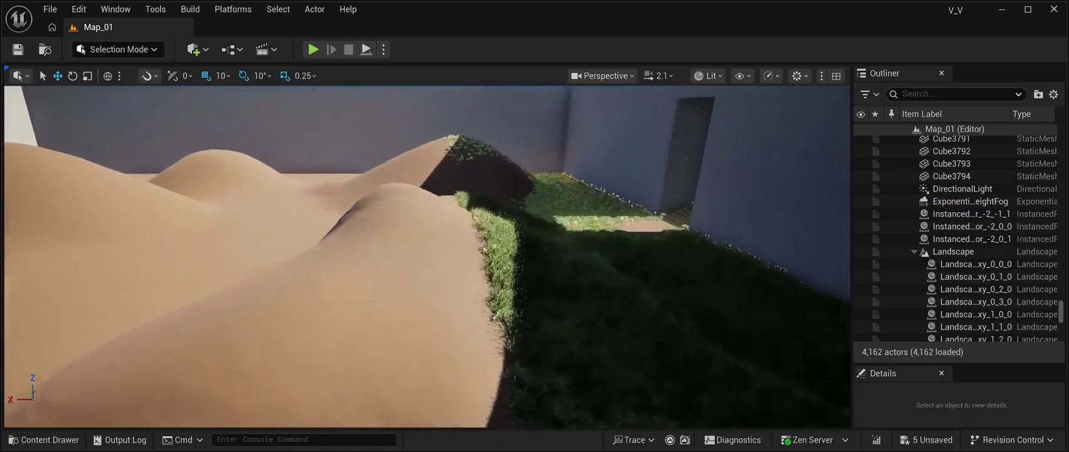
double_click(971, 238)
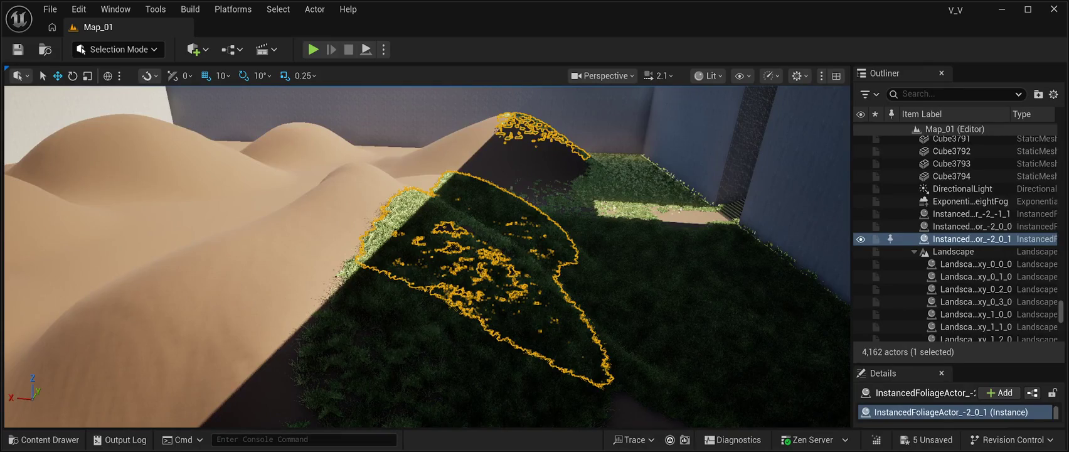
key(Delete)
double_click(971, 226)
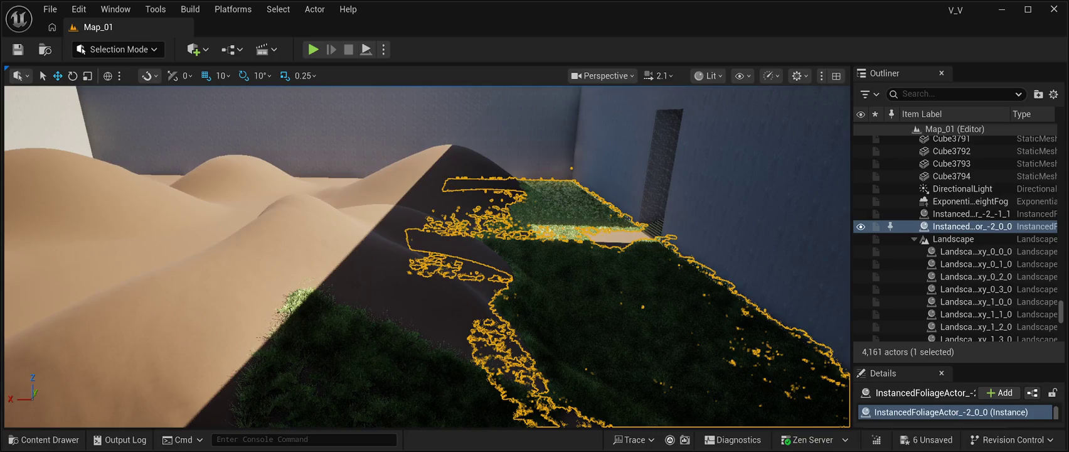
key(Delete)
double_click(971, 213)
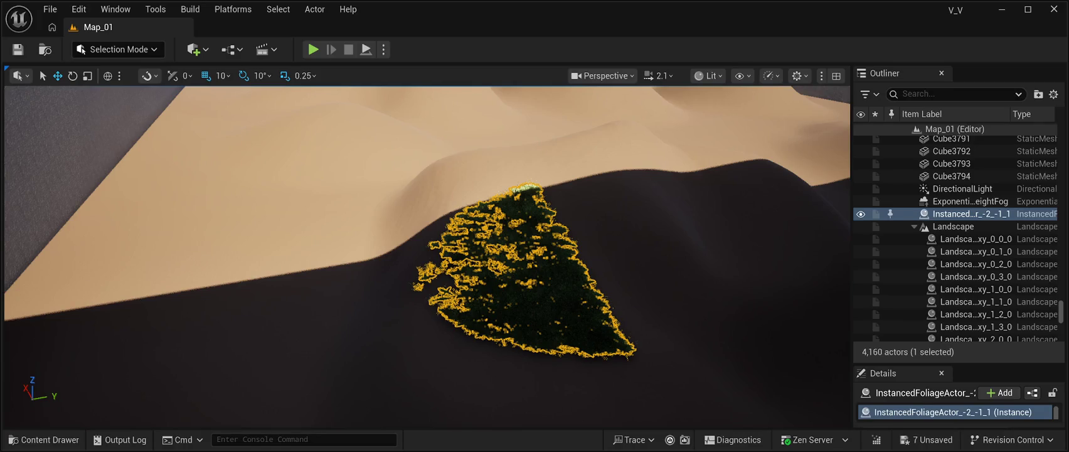
key(Delete)
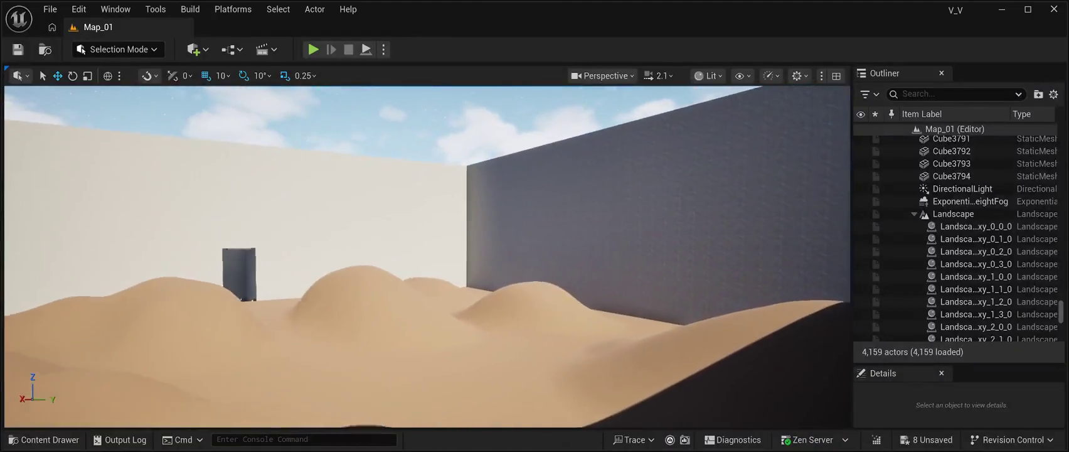
mouse_move(427, 257)
mouse_down()
mouse_move(678, 257)
mouse_move(327, 257)
mouse_move(539, 257)
mouse_move(483, 258)
mouse_move(496, 257)
mouse_move(423, 238)
mouse_move(414, 182)
mouse_move(425, 245)
mouse_move(424, 232)
mouse_up()
click(533, 295)
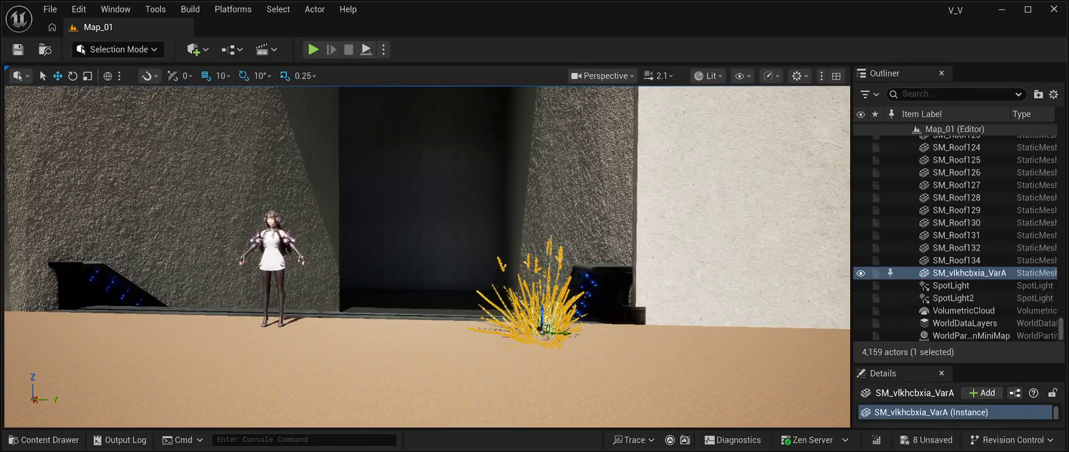
Delete the lone grass clump by the wall and select SK_OperatorGirl_02.
key(Delete)
mouse_move(427, 257)
mouse_down()
mouse_move(375, 256)
mouse_move(404, 251)
mouse_up()
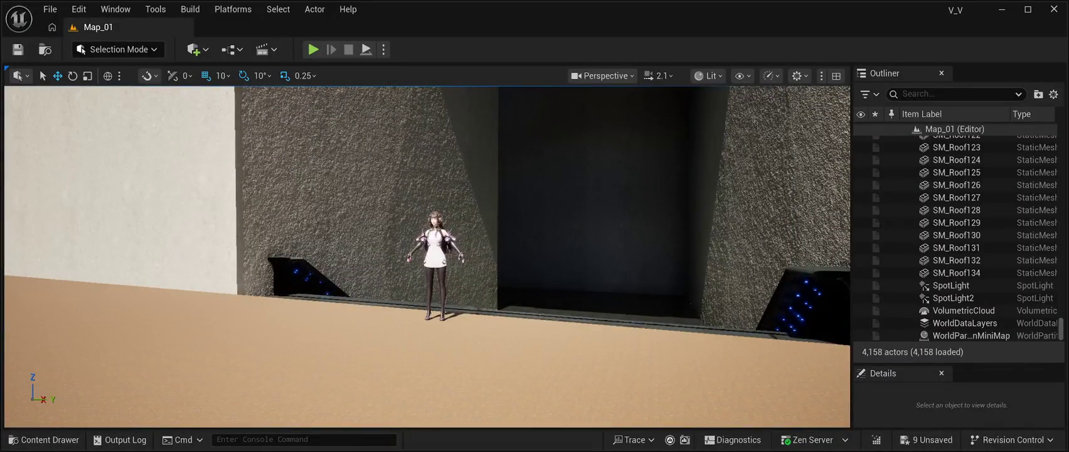
click(442, 251)
Slide SK_OperatorGirl_02 along the walkway beside the wall and enlarge the Details panel.
drag(426, 258, 301, 257)
drag(452, 306, 539, 308)
mouse_move(427, 258)
mouse_down()
mouse_move(207, 257)
mouse_move(270, 257)
mouse_up()
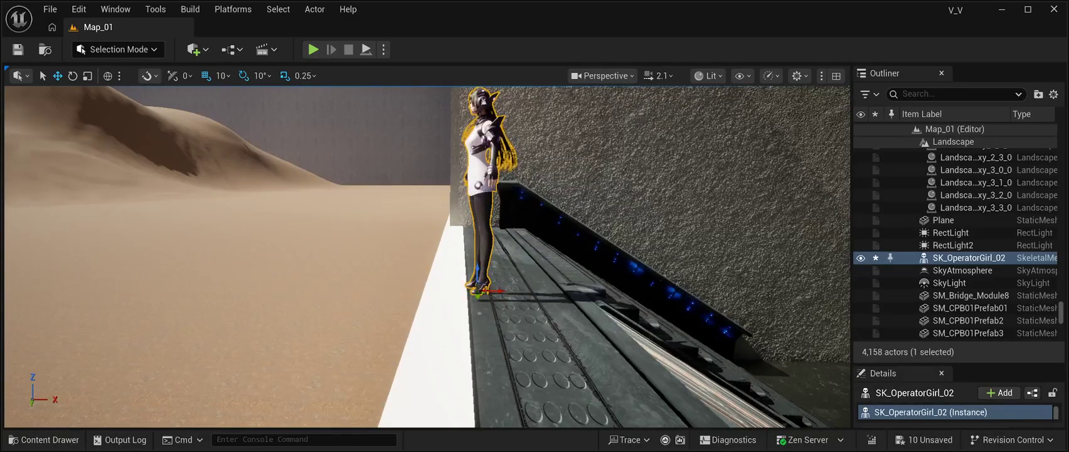
drag(960, 362, 960, 203)
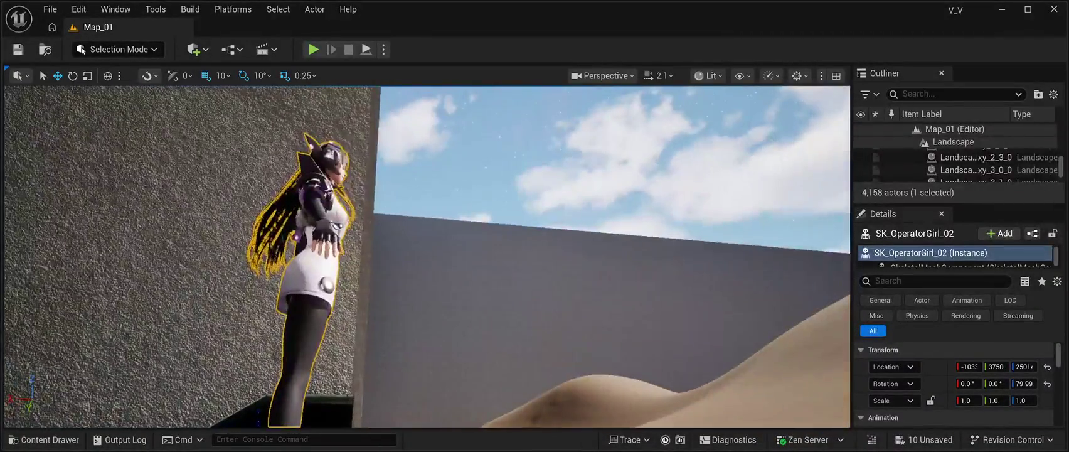
Delete landscape sections 3_3_0, 3_2_0, 3_1_0 and 3_0_0.
click(627, 157)
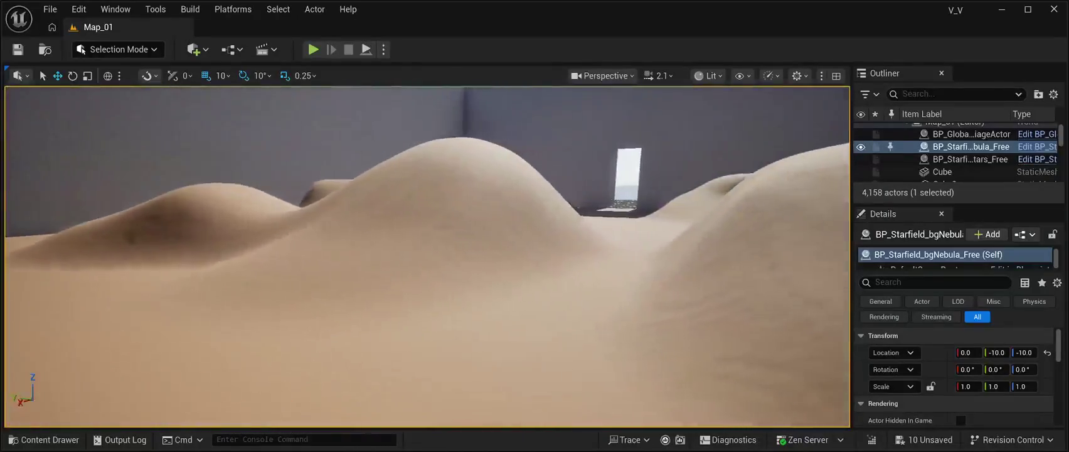
click(402, 282)
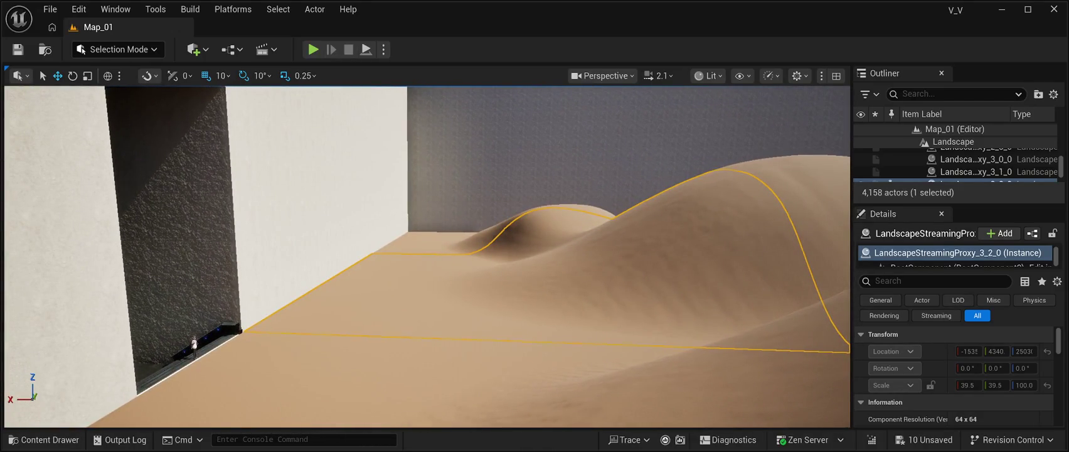
click(496, 238)
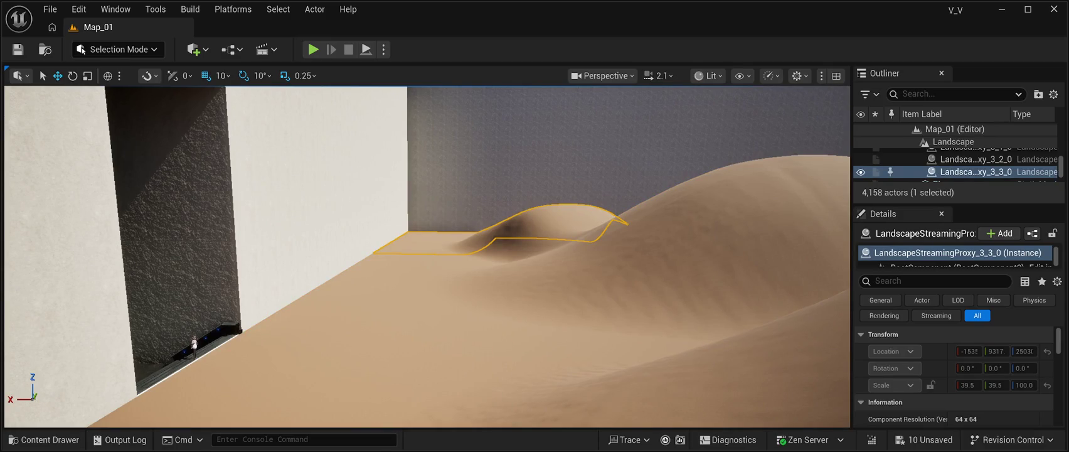
key(Delete)
click(975, 159)
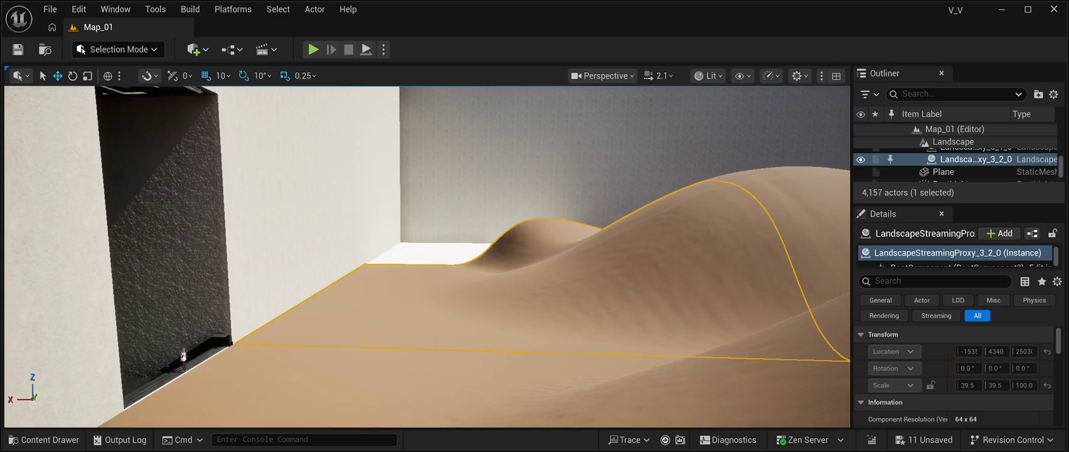
key(Delete)
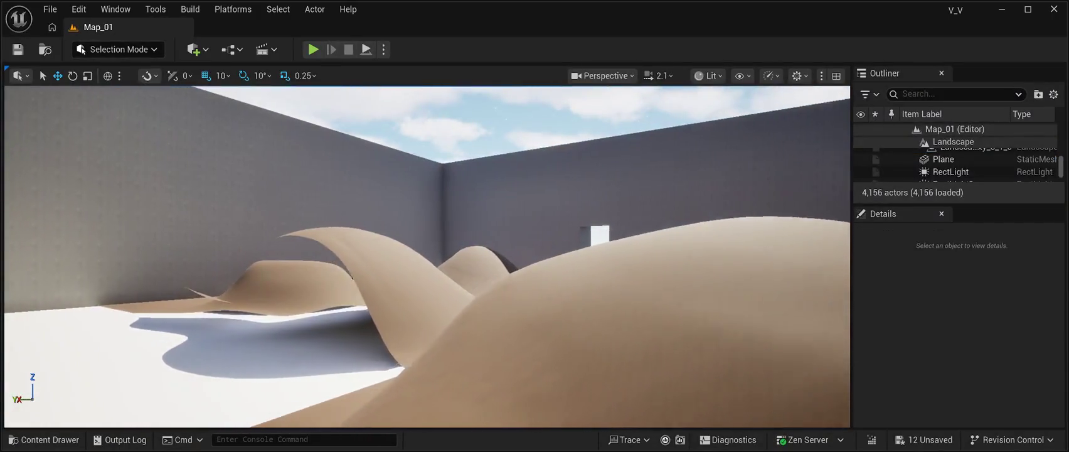
click(975, 171)
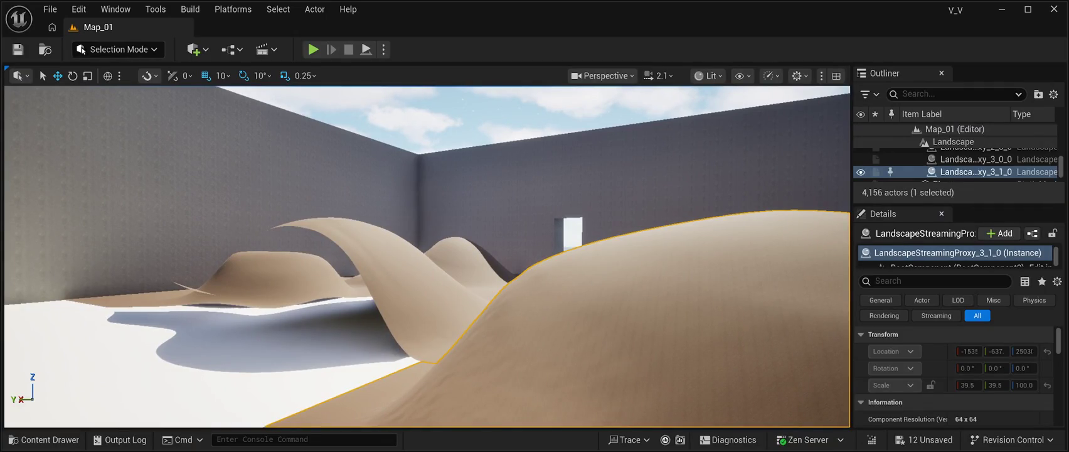
key(Delete)
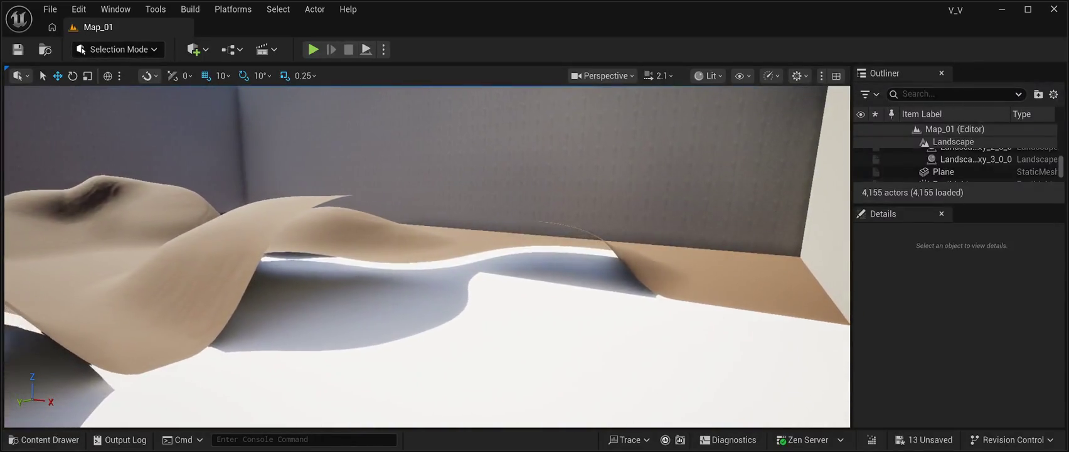
click(976, 159)
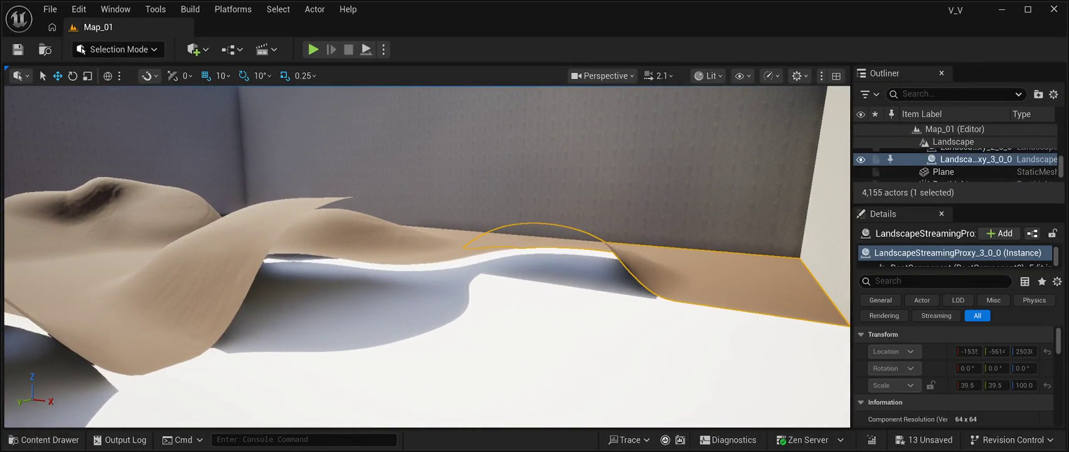
key(Delete)
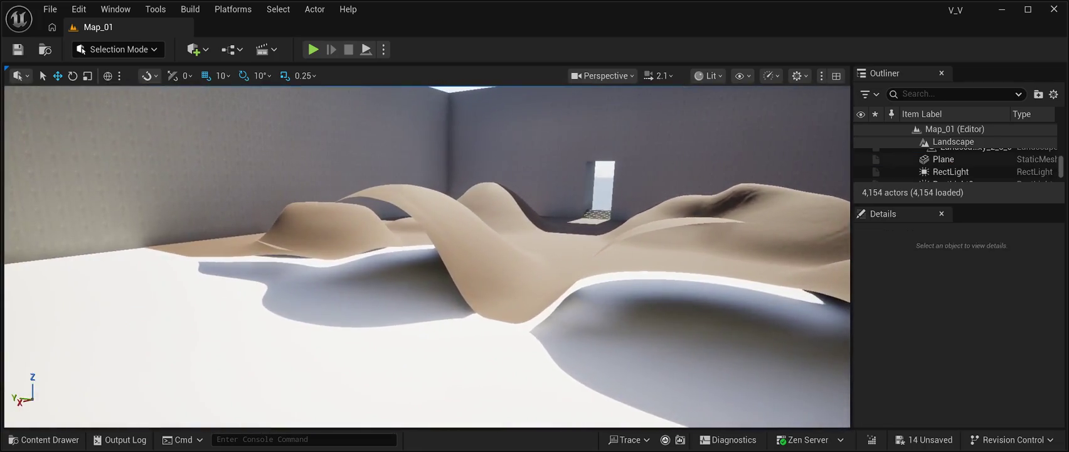
Delete landscape sections 2_2_0, 1_1_0, 2_0_0, 2_1_0 and 1_0_0.
click(975, 171)
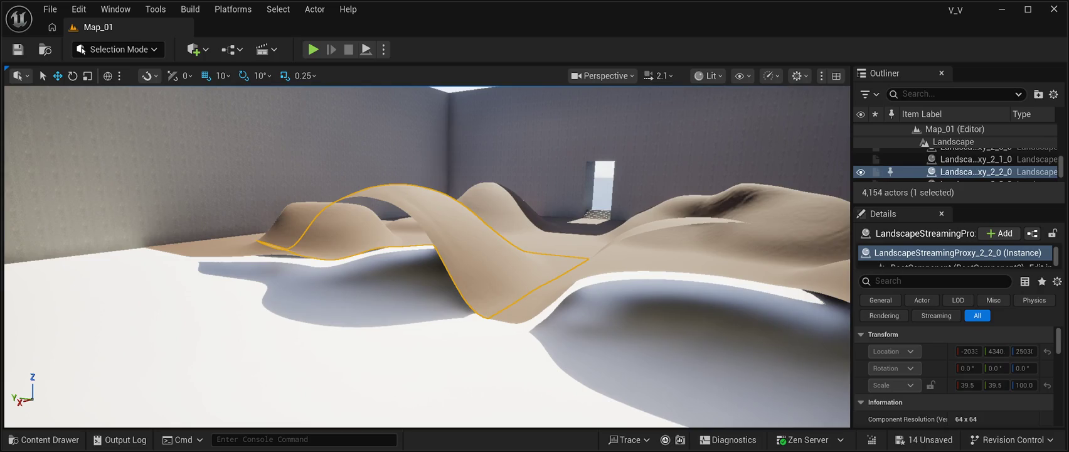
key(Delete)
click(721, 226)
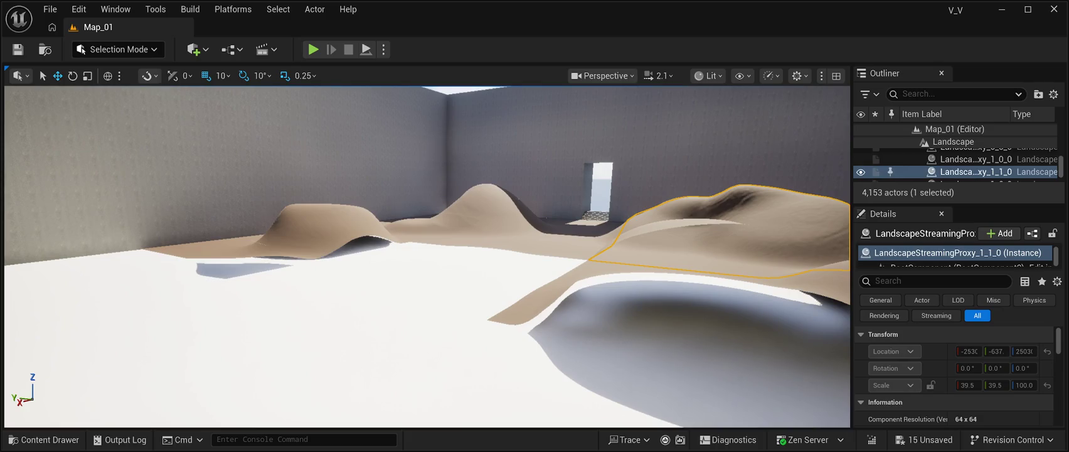
key(Delete)
click(628, 326)
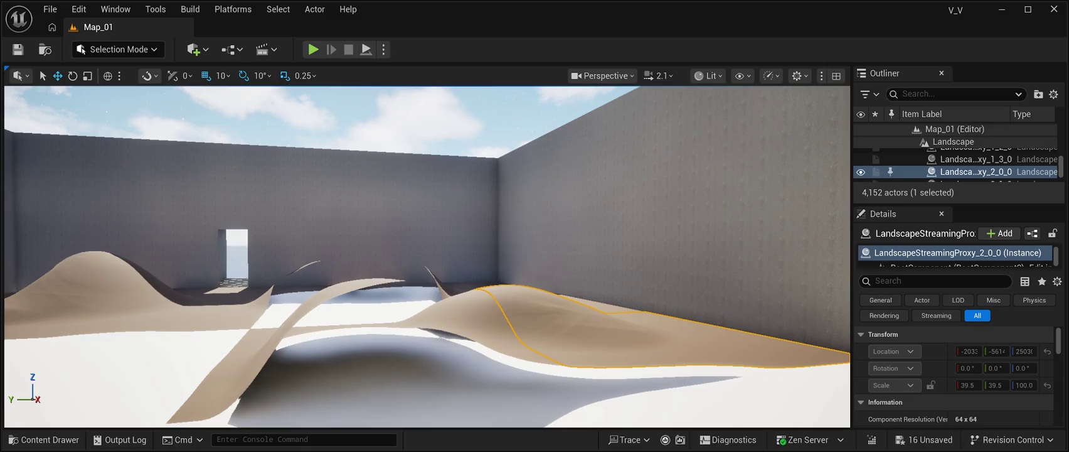
key(Delete)
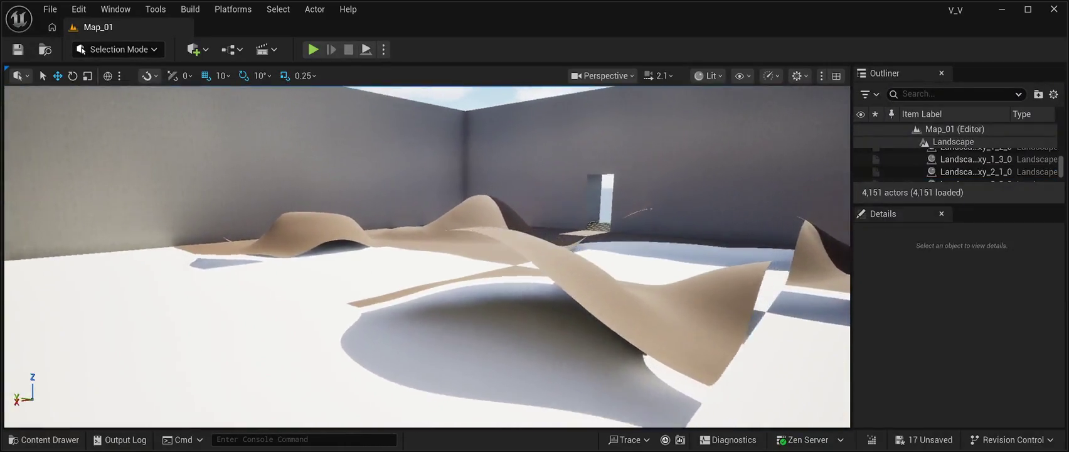
click(515, 263)
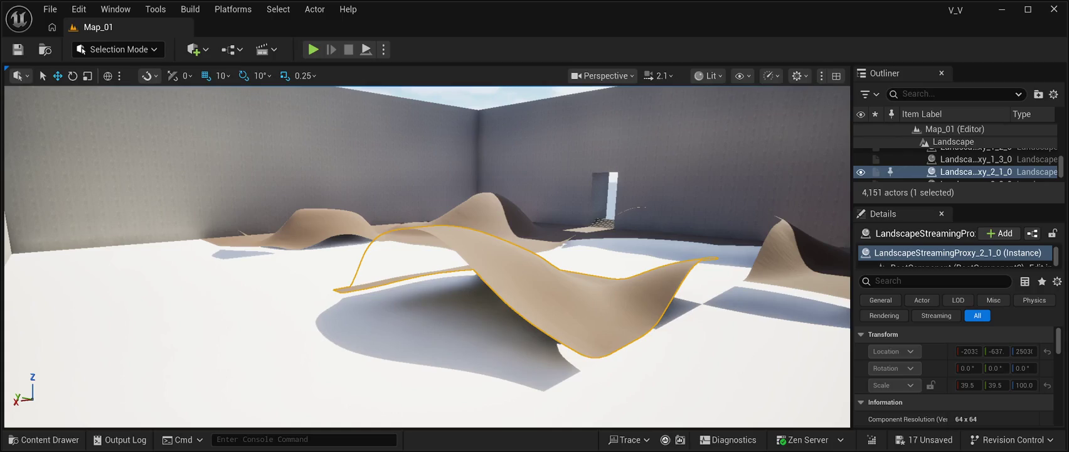
key(Delete)
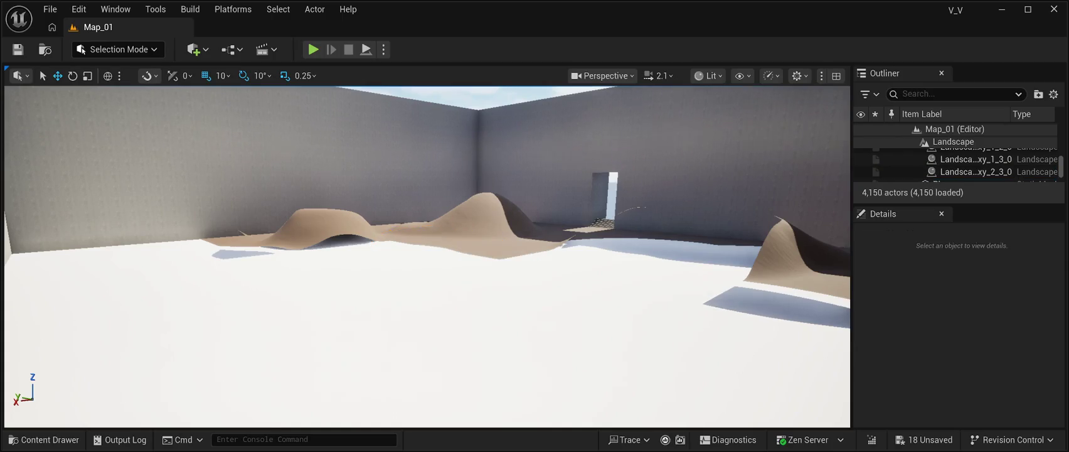
click(414, 326)
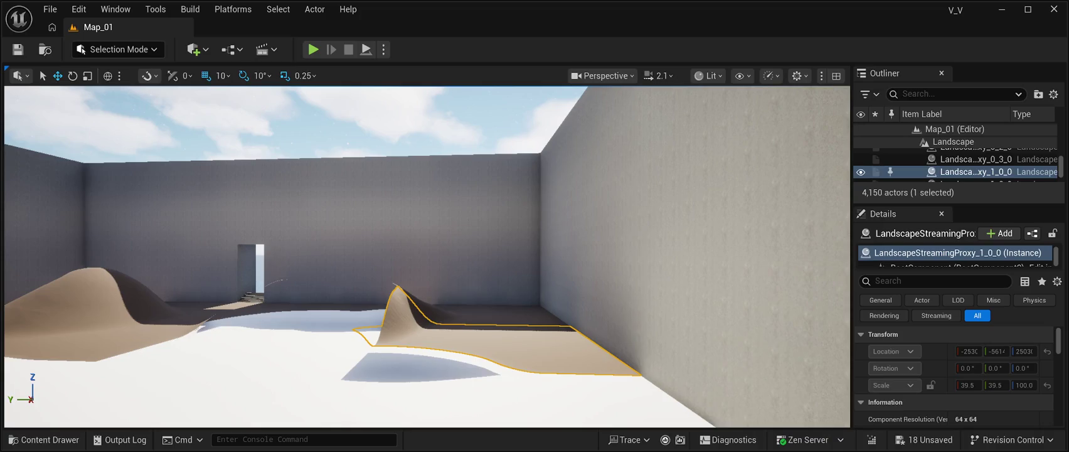
key(Delete)
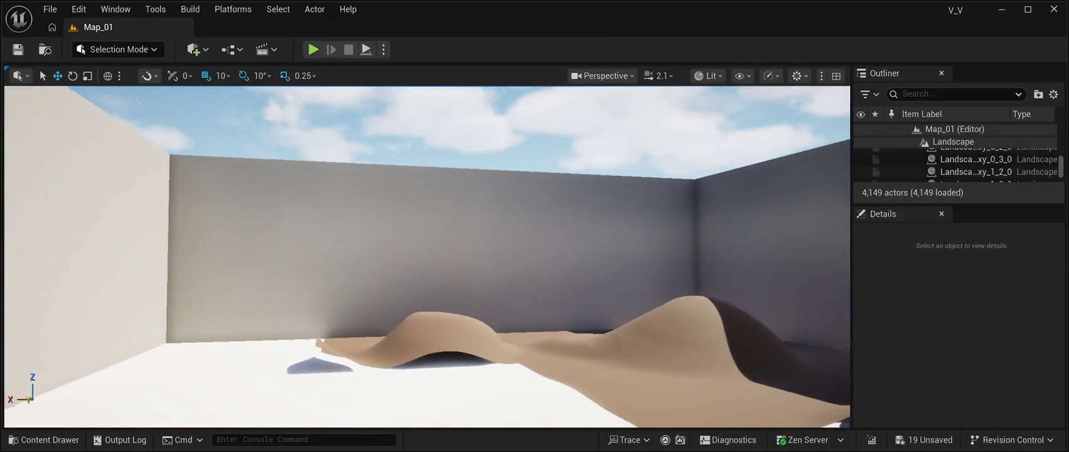
Delete sections 1_2_0, 2_3_0, 1_3_0, 0_3_0, 0_1_0 and the last two dark pieces, leaving 4,142 actors.
click(659, 377)
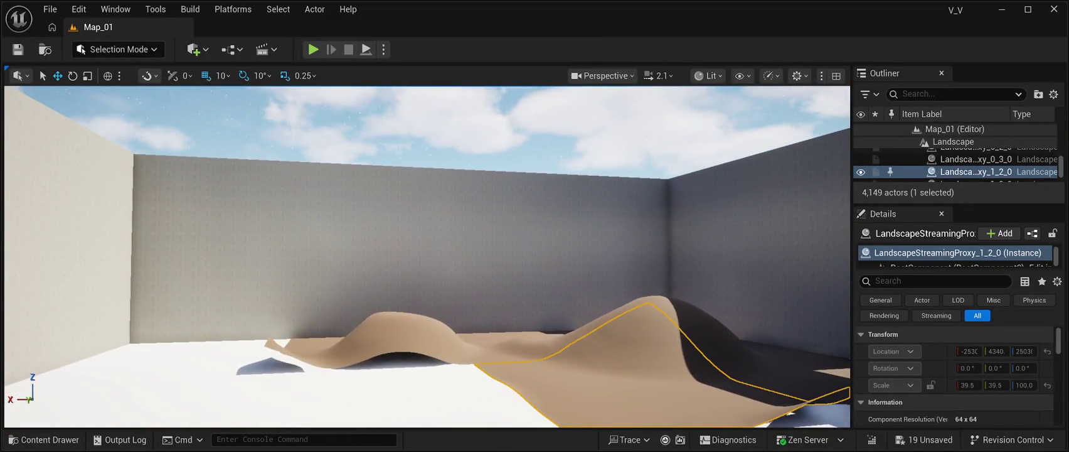
key(Delete)
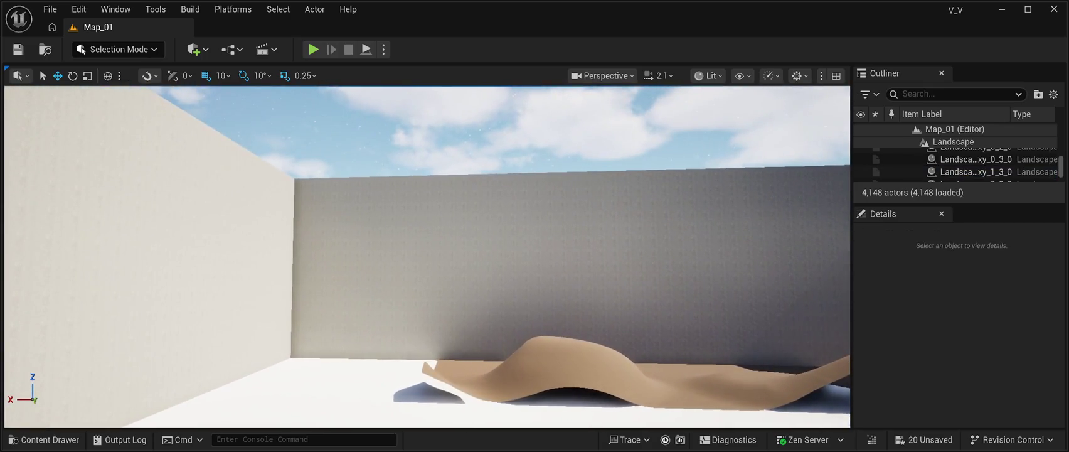
click(565, 376)
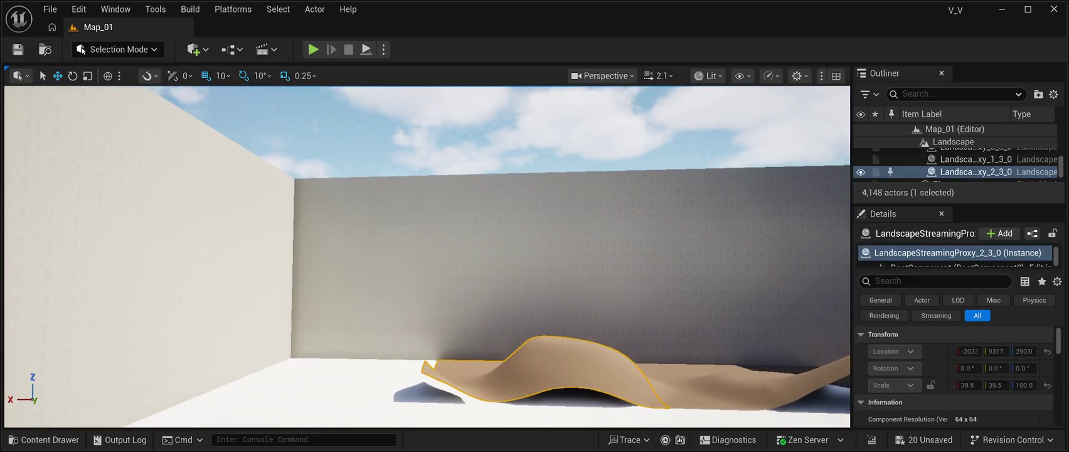
key(Delete)
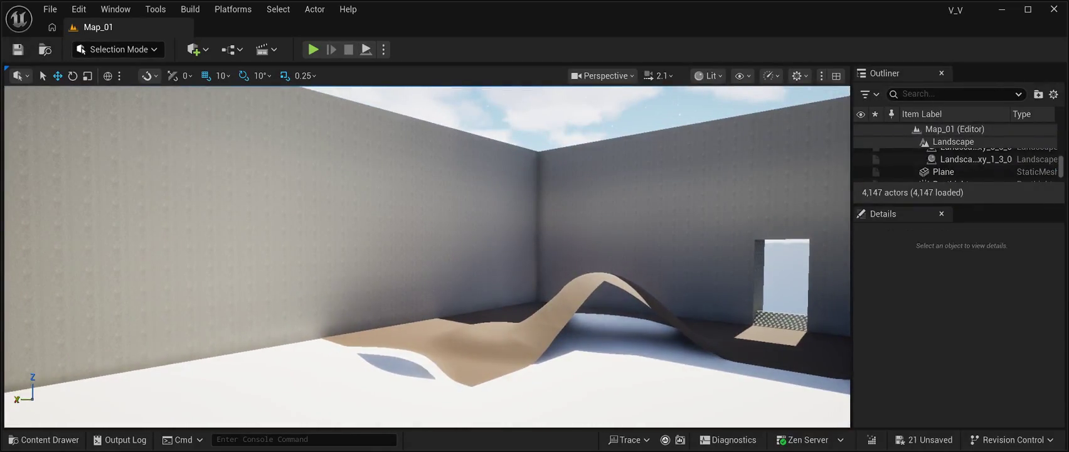
click(476, 352)
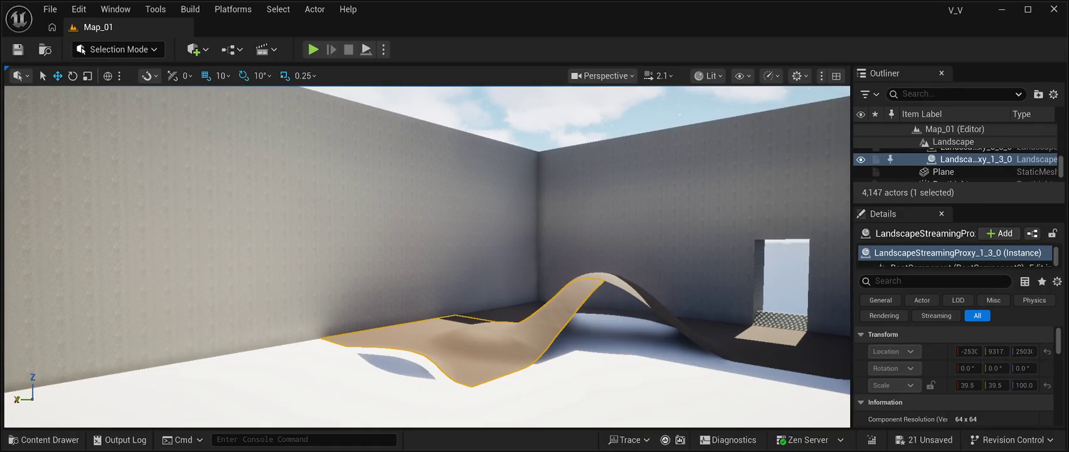
key(Delete)
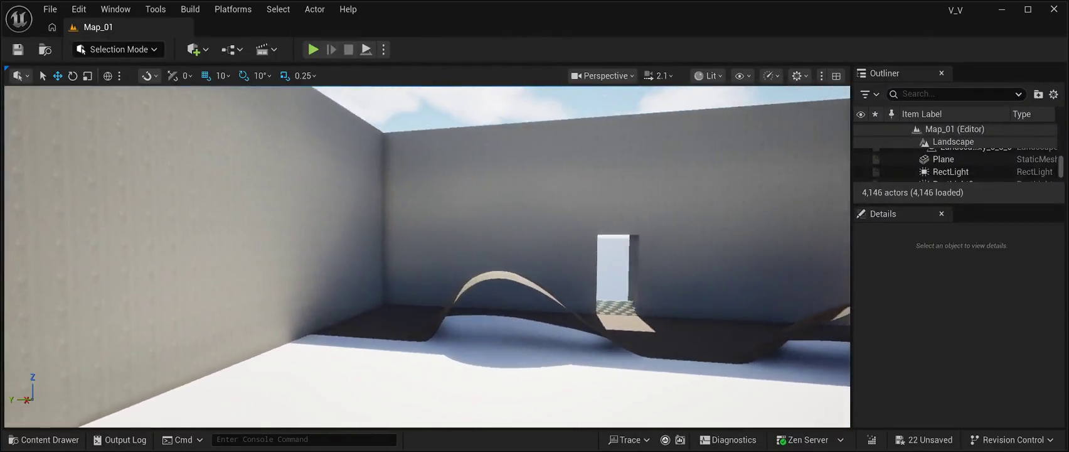
click(452, 336)
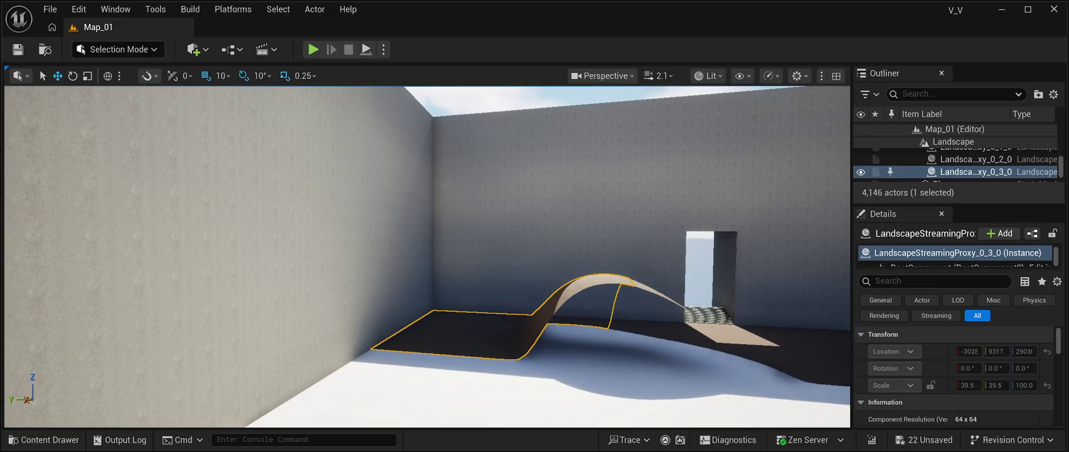
key(Delete)
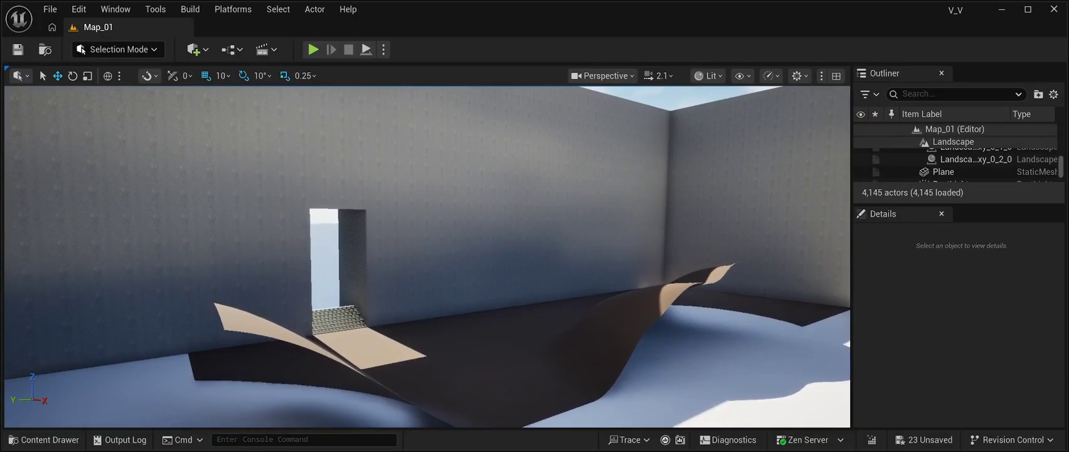
click(553, 326)
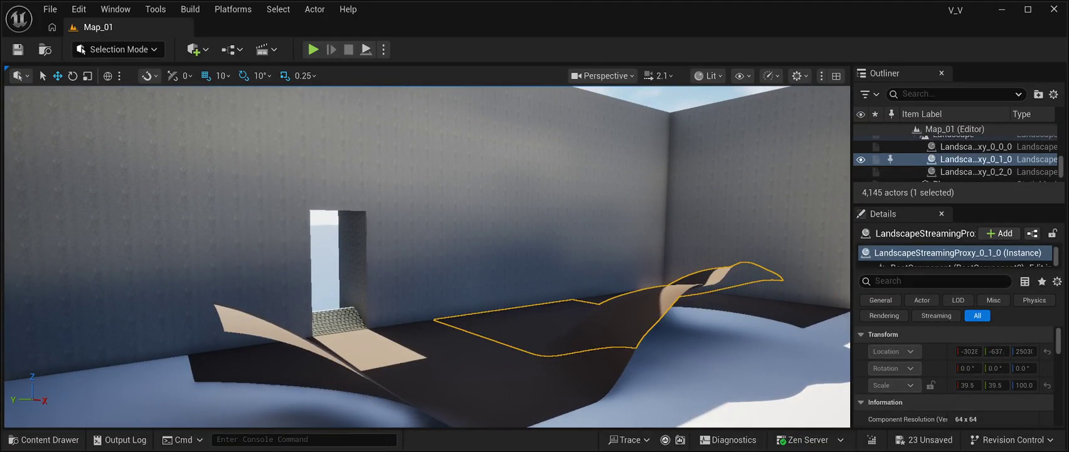
key(Delete)
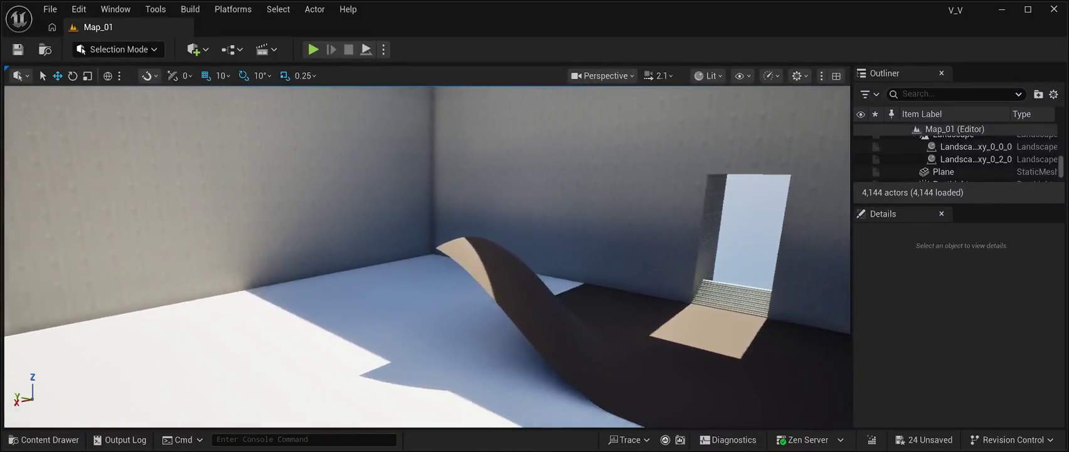
click(628, 357)
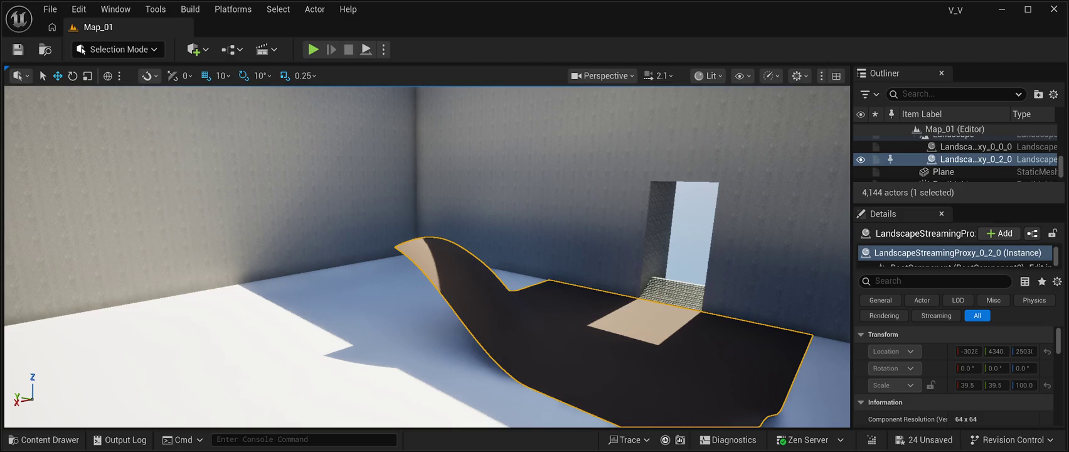
key(Delete)
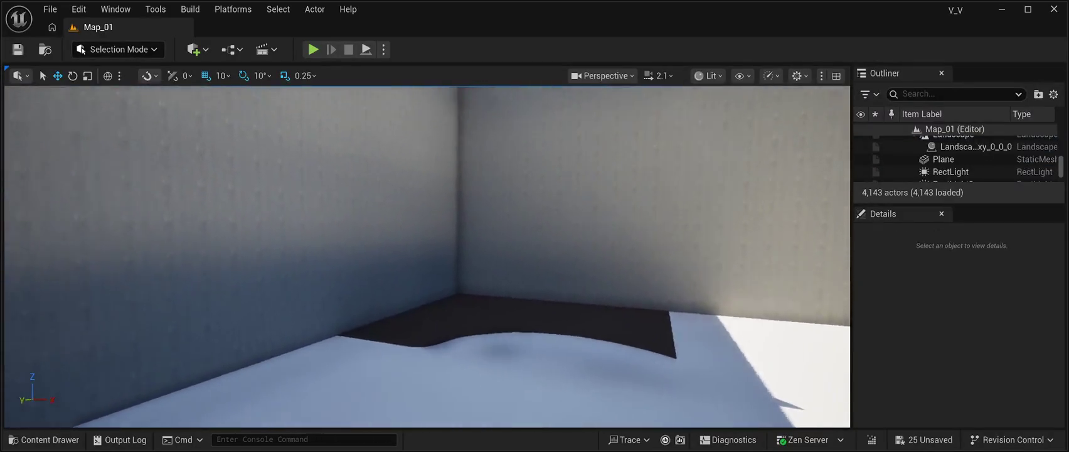
click(564, 341)
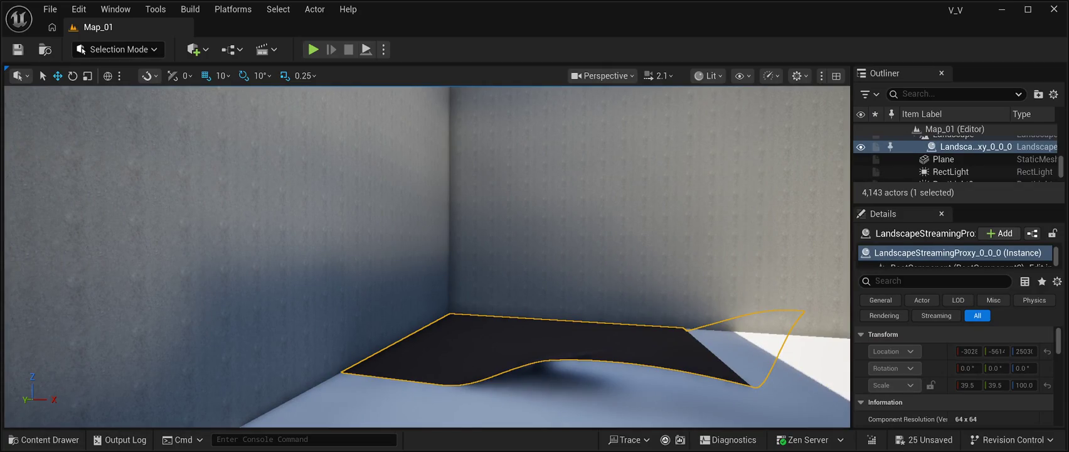
key(Delete)
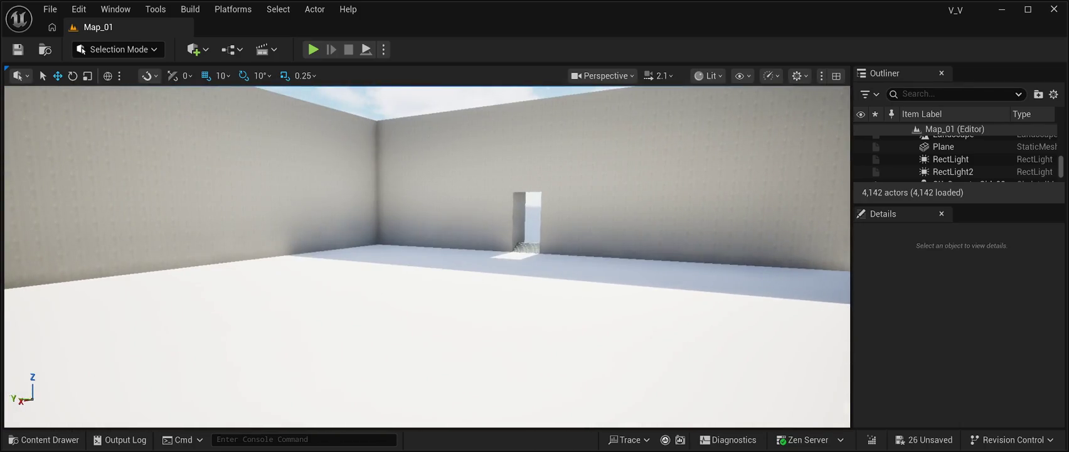
drag(426, 251, 389, 276)
key(ctrl+space)
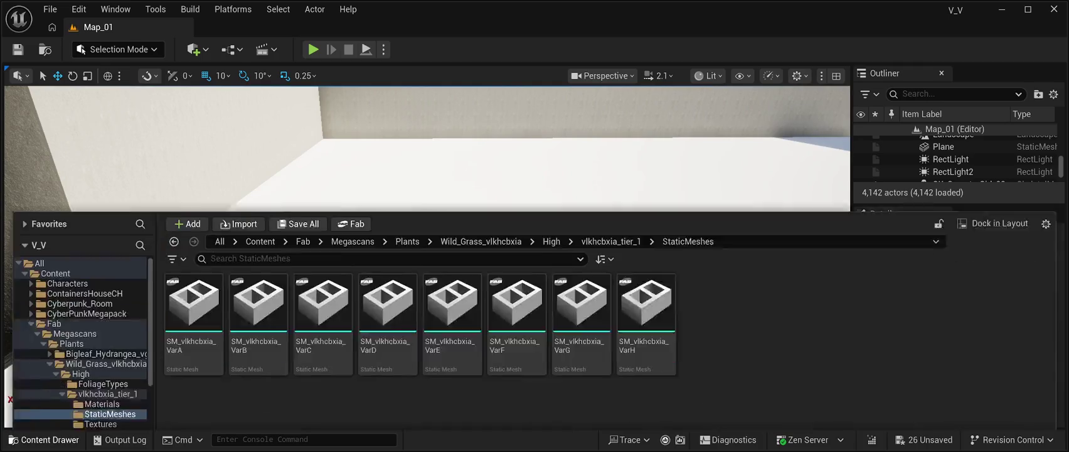
scroll(82, 347, down, 5)
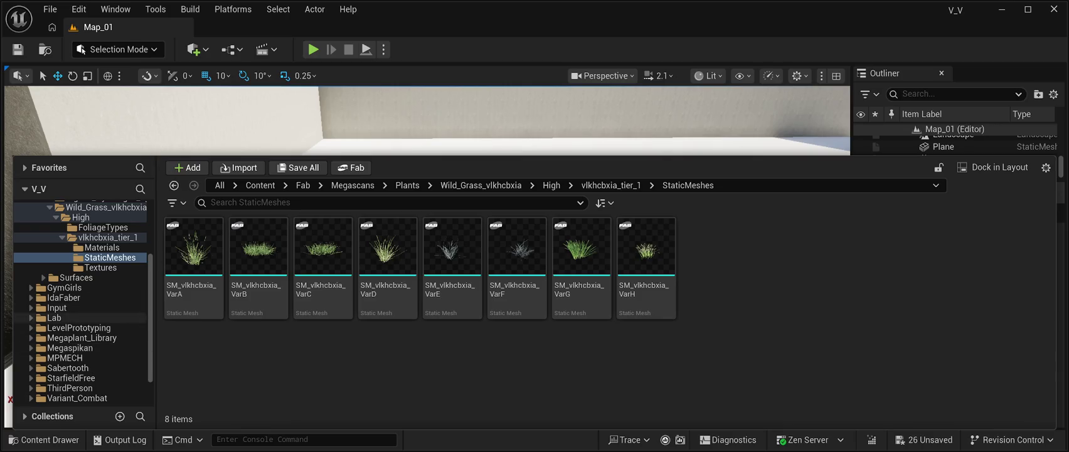
click(54, 318)
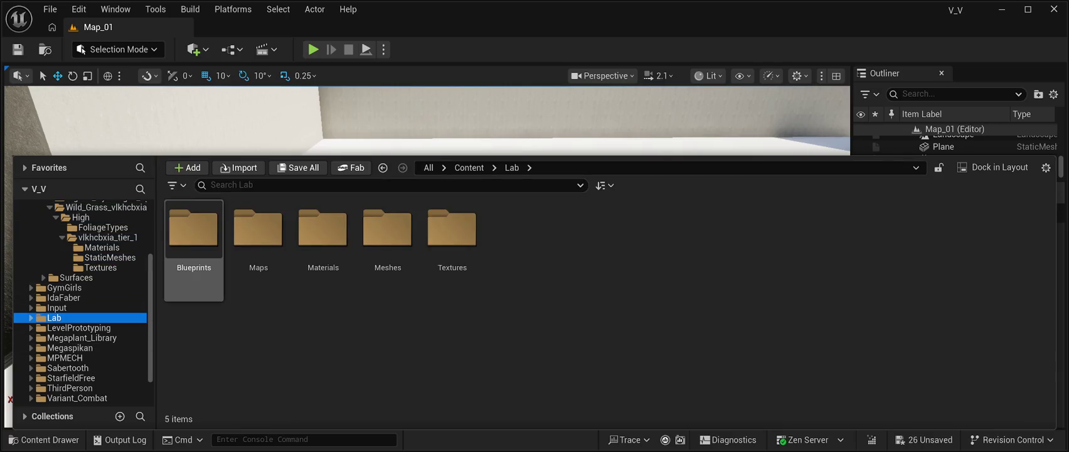
double_click(194, 238)
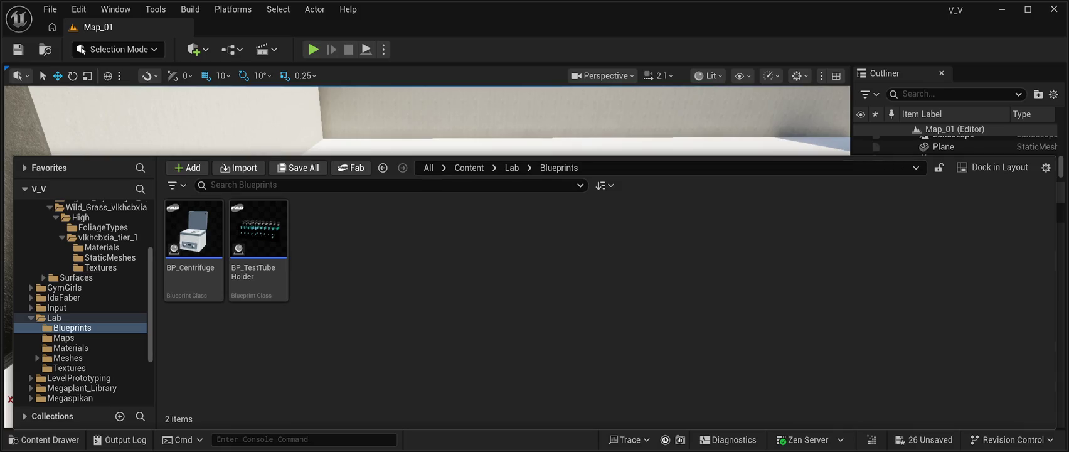
click(8, 376)
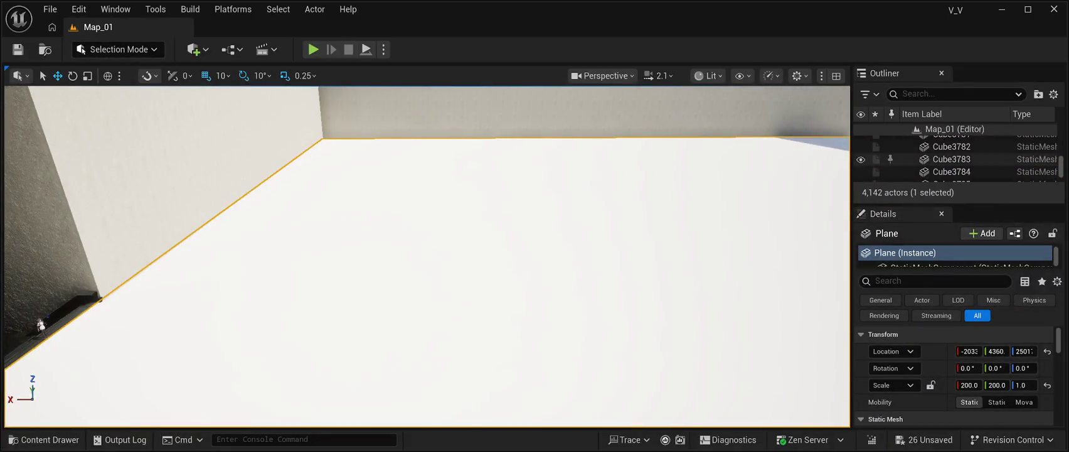
Search the Outliner for 'BP', delete BP_GlobalFoliageActor, and save Map_01 with 4,141 actors.
text(BP)
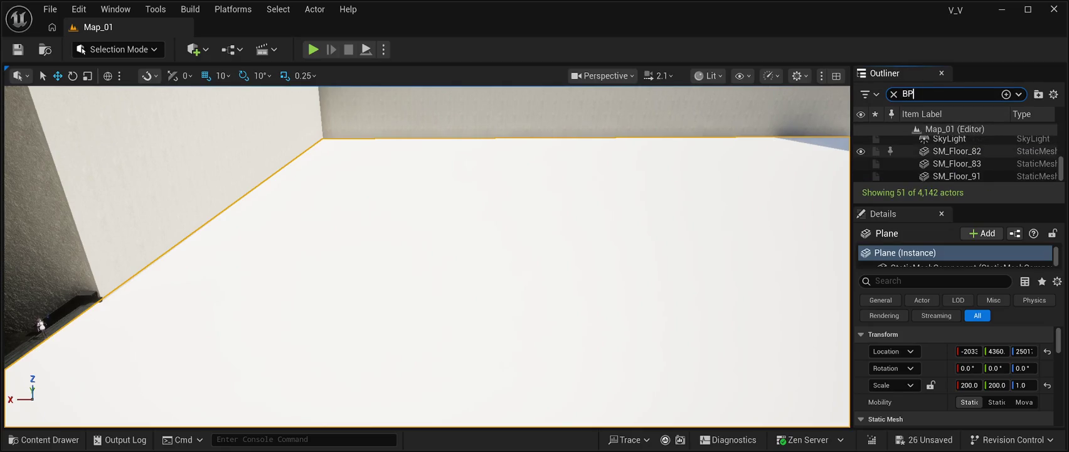
scroll(941, 154, up, 5)
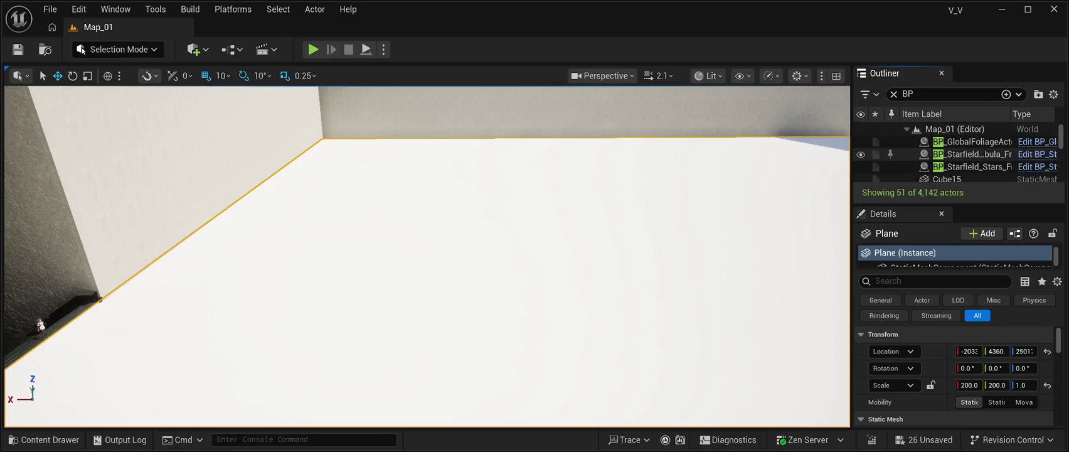
click(972, 141)
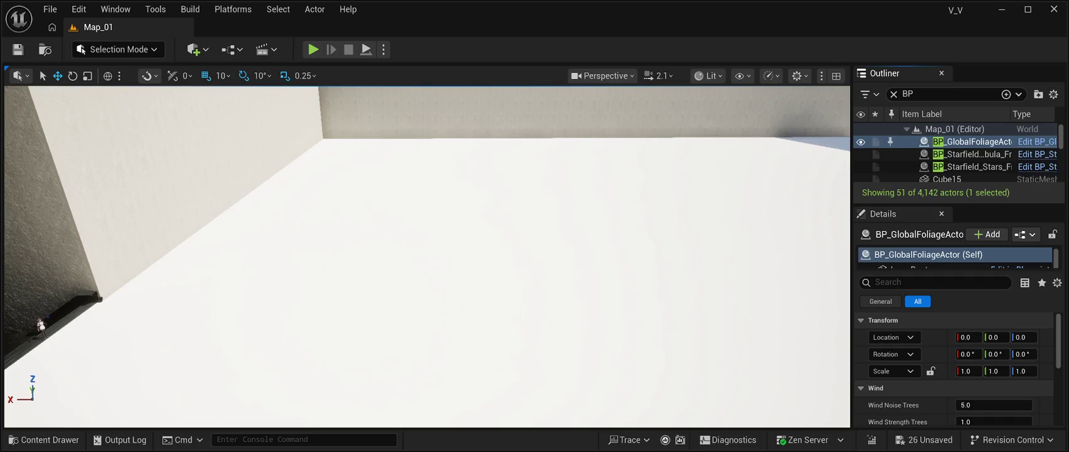
key(Delete)
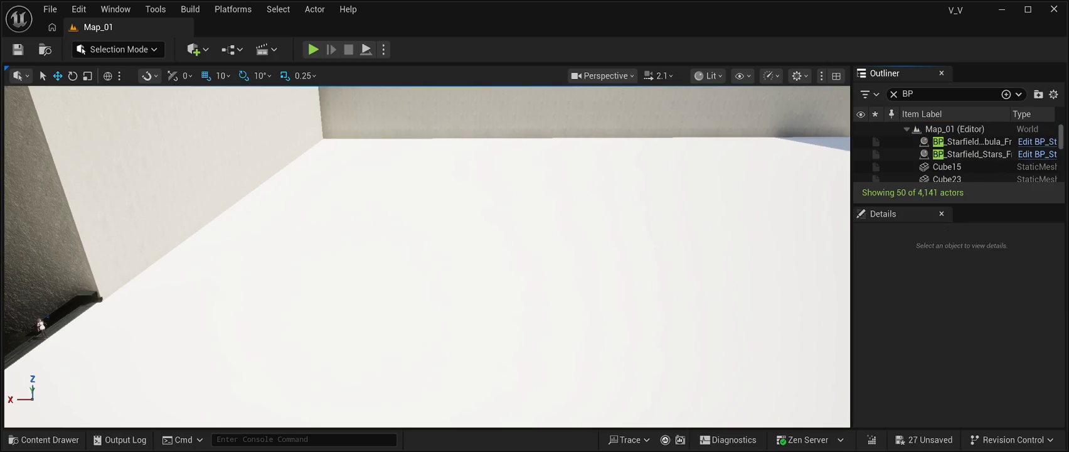
key(ctrl+s)
mouse_move(427, 251)
mouse_down()
mouse_move(432, 207)
mouse_move(439, 264)
mouse_move(464, 257)
mouse_move(455, 157)
mouse_move(459, 251)
mouse_move(465, 192)
mouse_up()
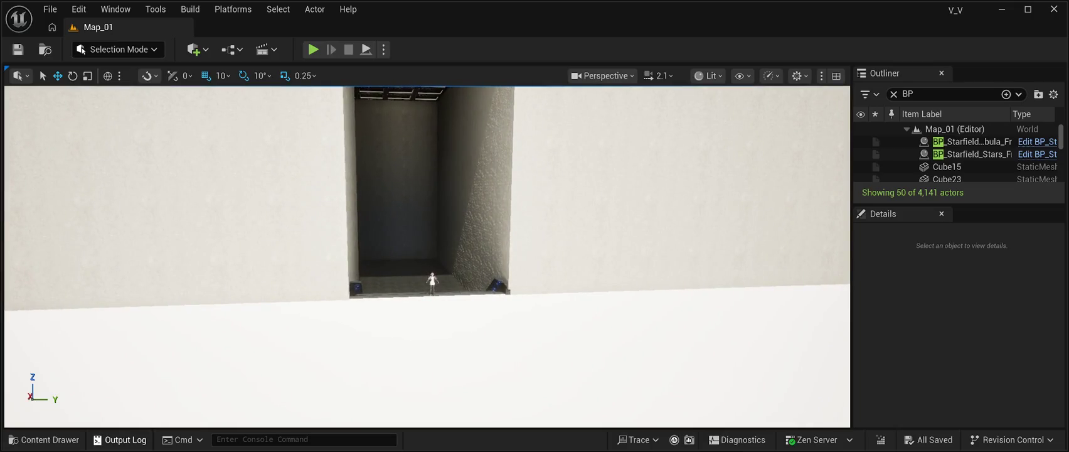
Browse the Content Drawer to the Lab > Meshes folder.
key(ctrl+space)
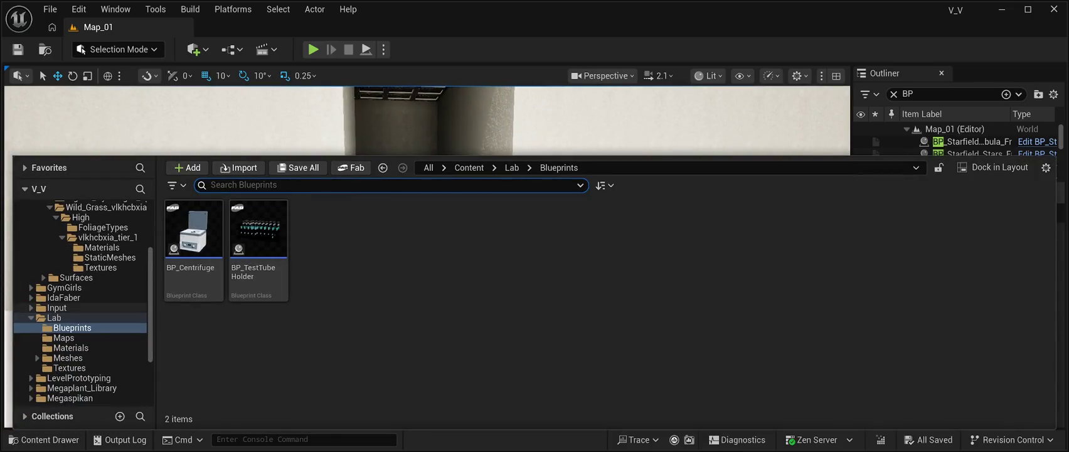
scroll(81, 295, up, 3)
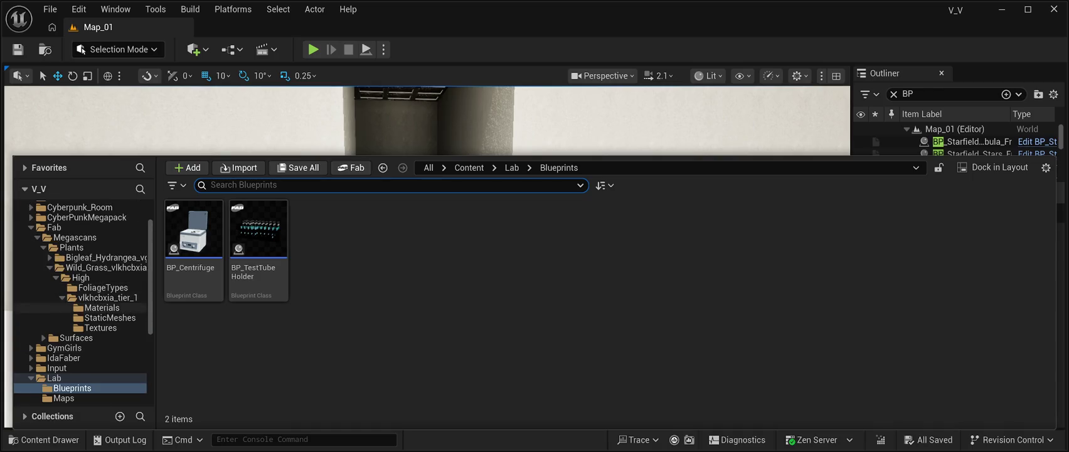
scroll(81, 295, down, 3)
click(54, 317)
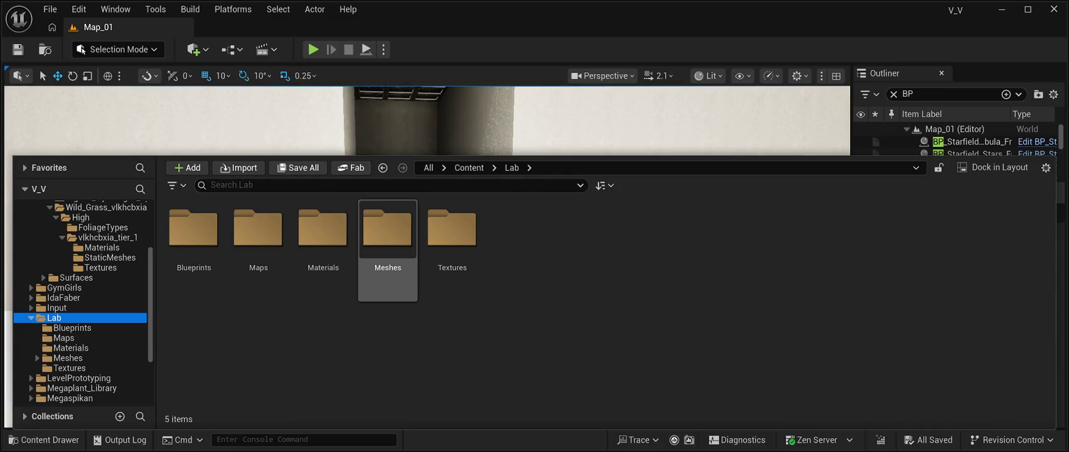
double_click(388, 239)
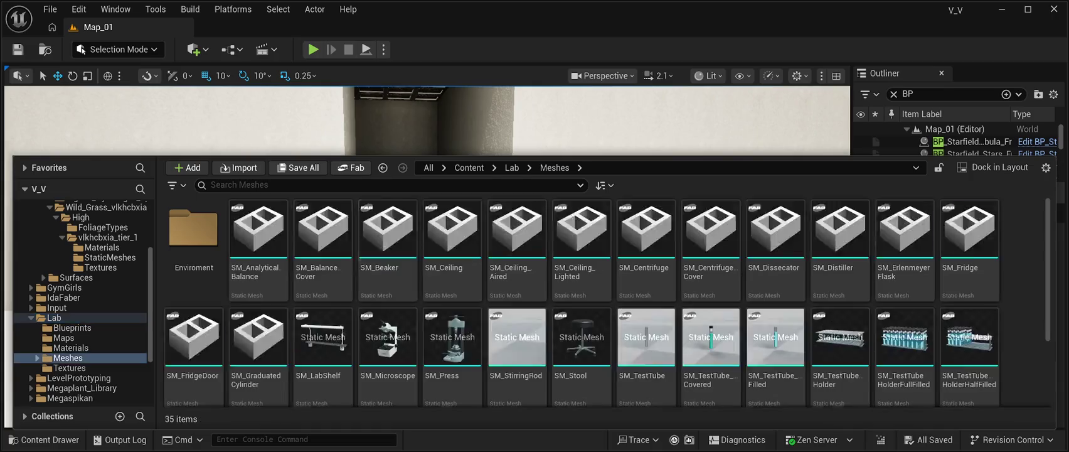
click(388, 239)
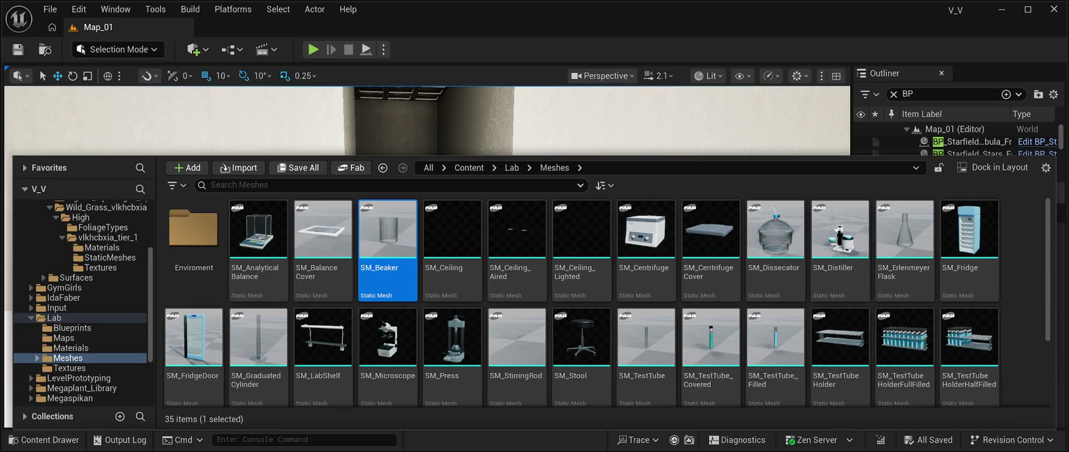
scroll(711, 251, down, 3)
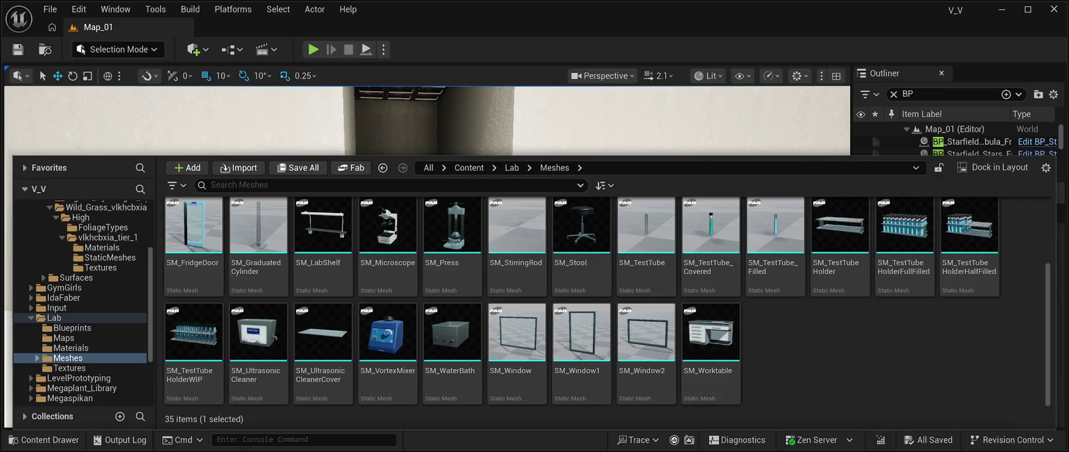
scroll(607, 302, up, 3)
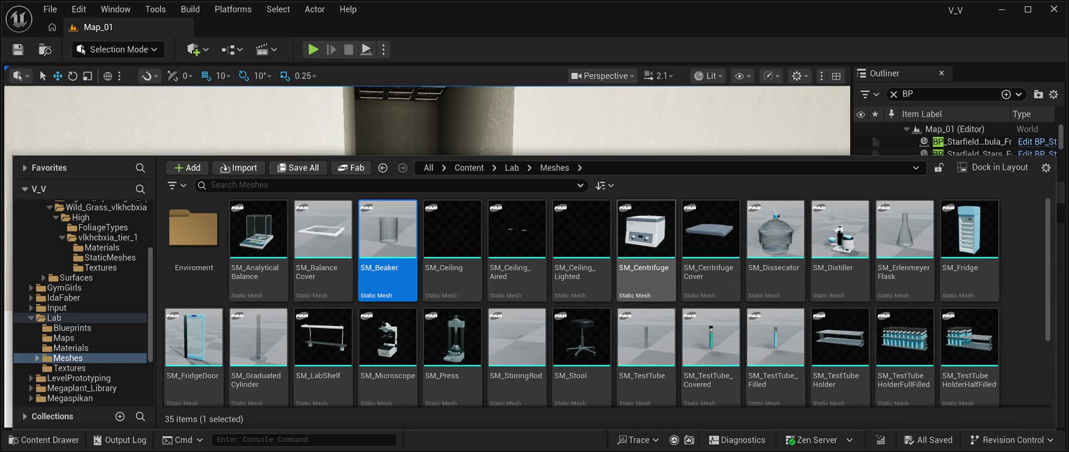
scroll(517, 263, down, 3)
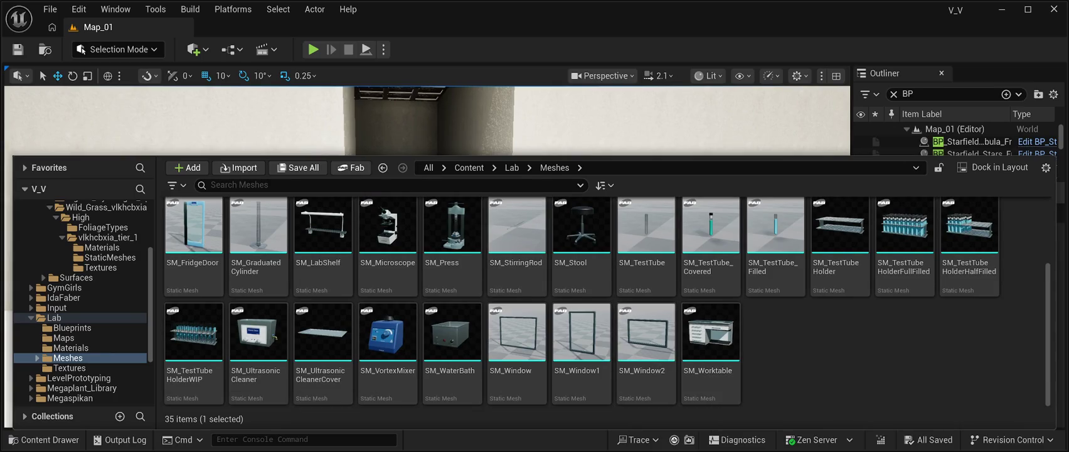
scroll(646, 345, up, 3)
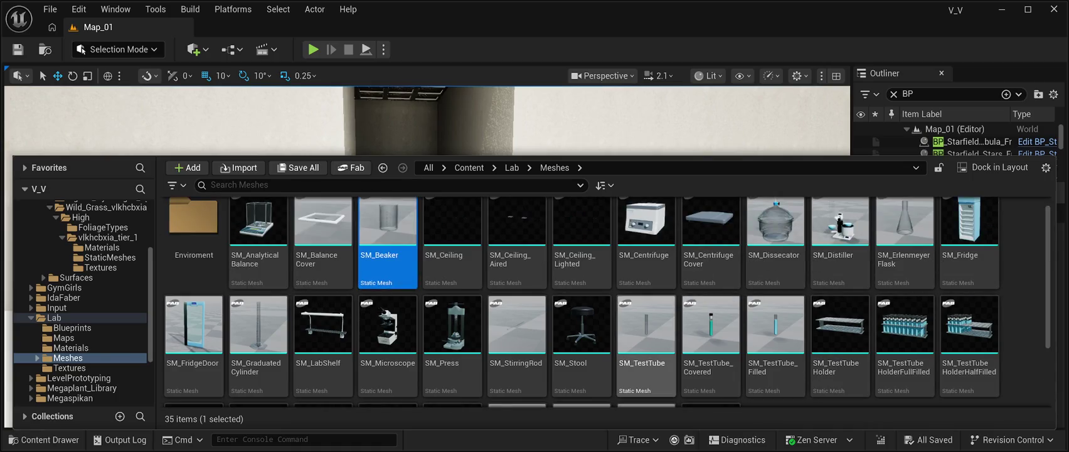
Drag SM_Stool onto the white floor in front of the doorway.
click(582, 326)
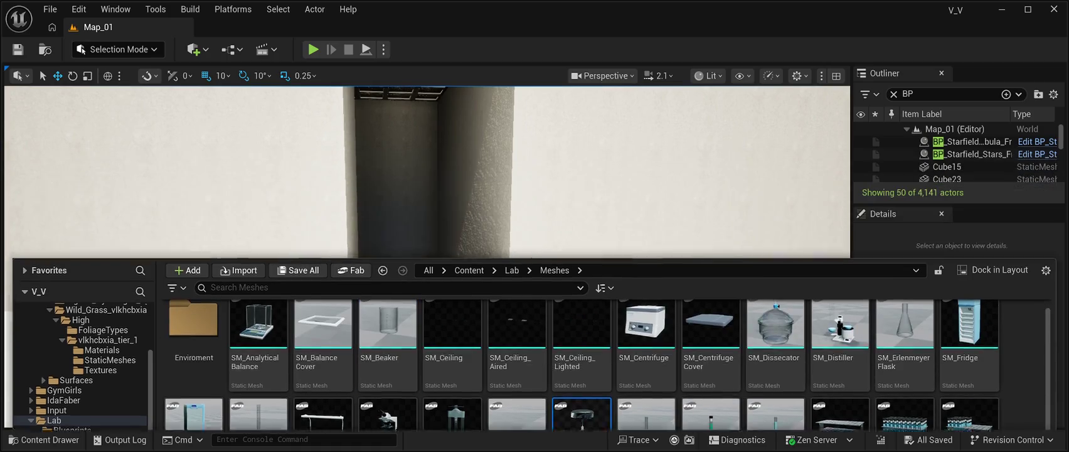
mouse_move(582, 326)
mouse_down()
mouse_move(411, 333)
mouse_move(414, 324)
mouse_up()
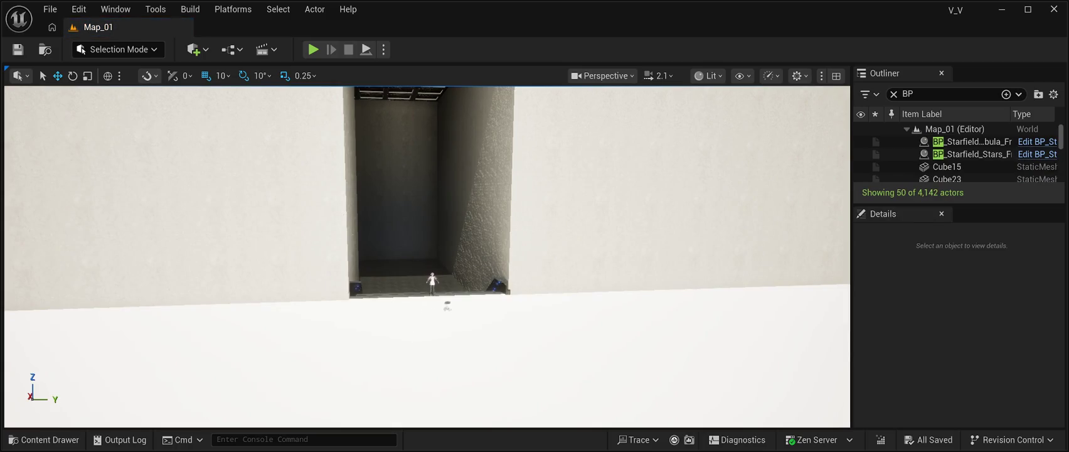
drag(450, 300, 451, 300)
Frame the placed SM_Stool and delete it, returning Map_01 to 4,141 actors.
key(f)
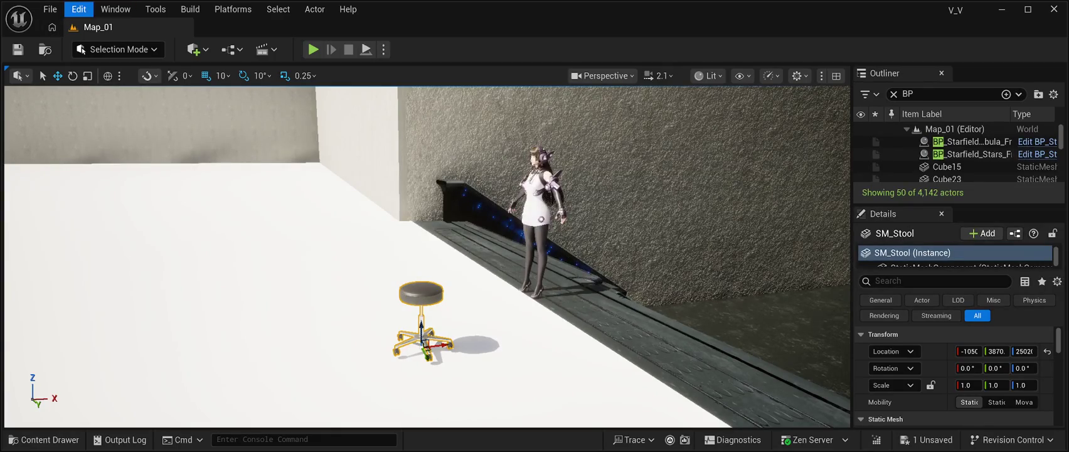
key(Delete)
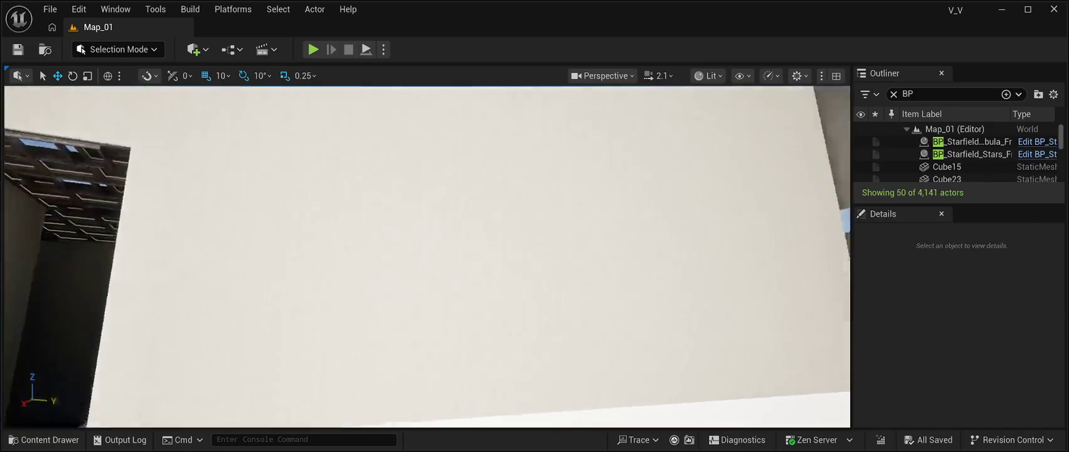
drag(92, 197, 92, 196)
Open Lab/Meshes/Enviroment in the Content Drawer and select SM_Enviroment.
click(43, 439)
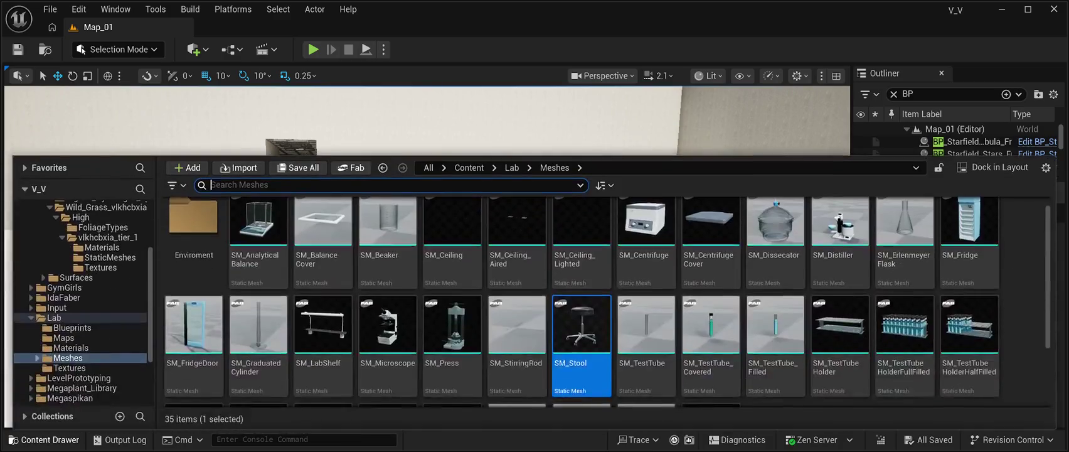
double_click(193, 217)
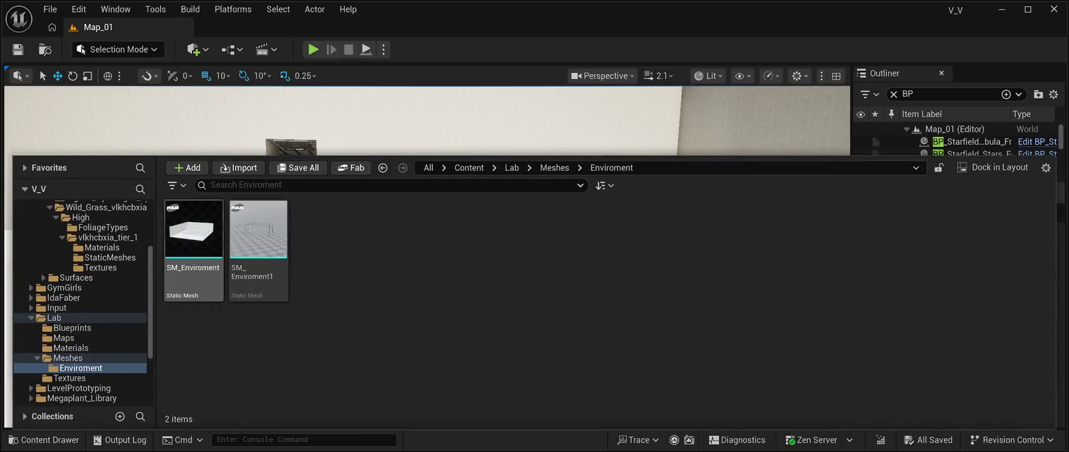
click(193, 229)
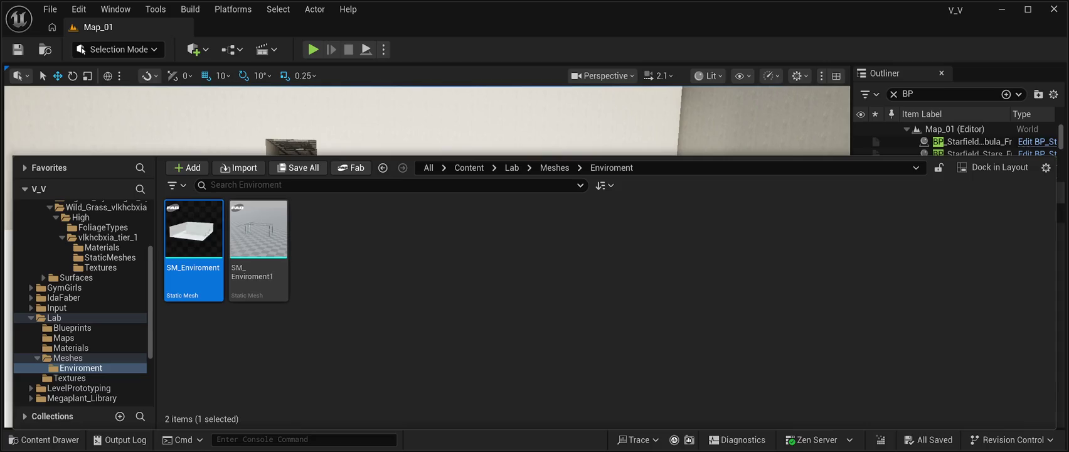
Drag SM_Enviroment into the level and shift it along X.
key(ctrl+space)
mouse_move(377, 402)
mouse_down()
mouse_move(370, 225)
mouse_move(370, 238)
mouse_move(302, 221)
mouse_move(312, 201)
mouse_up()
drag(320, 305, 506, 303)
Slide the SM_Enviroment room along Y to about -4950, against the arena's back wall.
key(f)
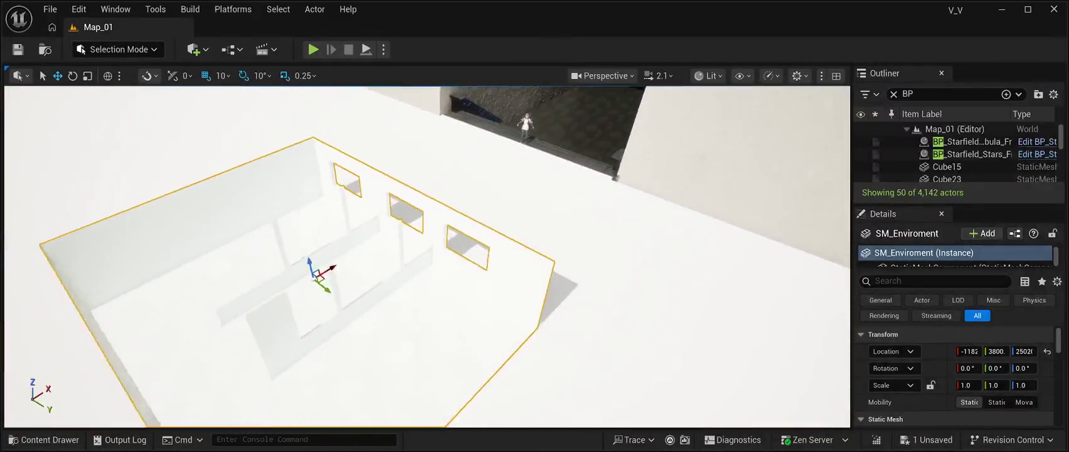
mouse_move(437, 260)
mouse_down()
mouse_move(249, 182)
mouse_move(273, 194)
mouse_up()
key(f)
key(w)
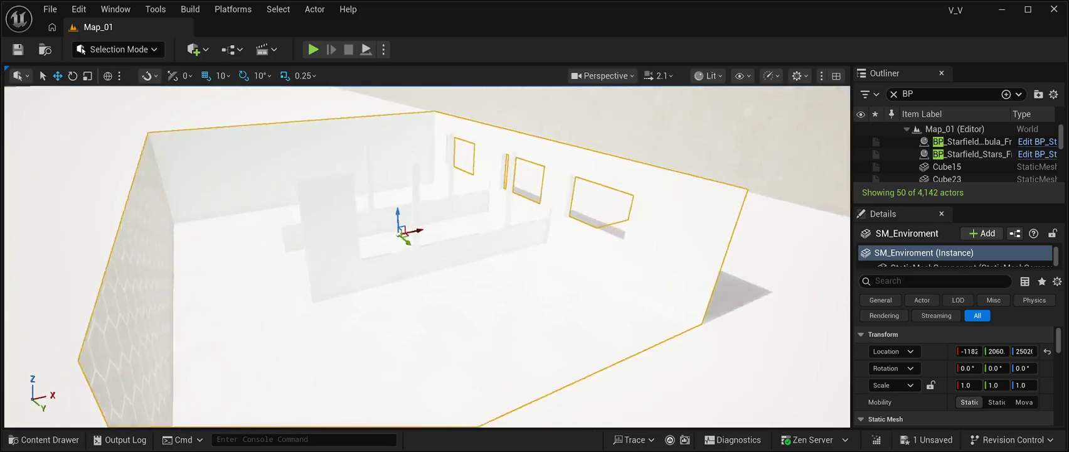
key(s)
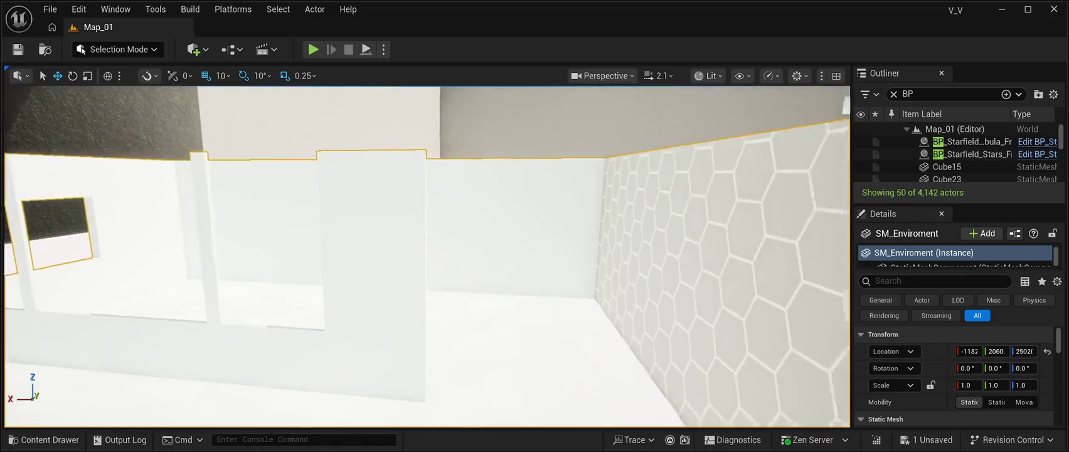
key(w)
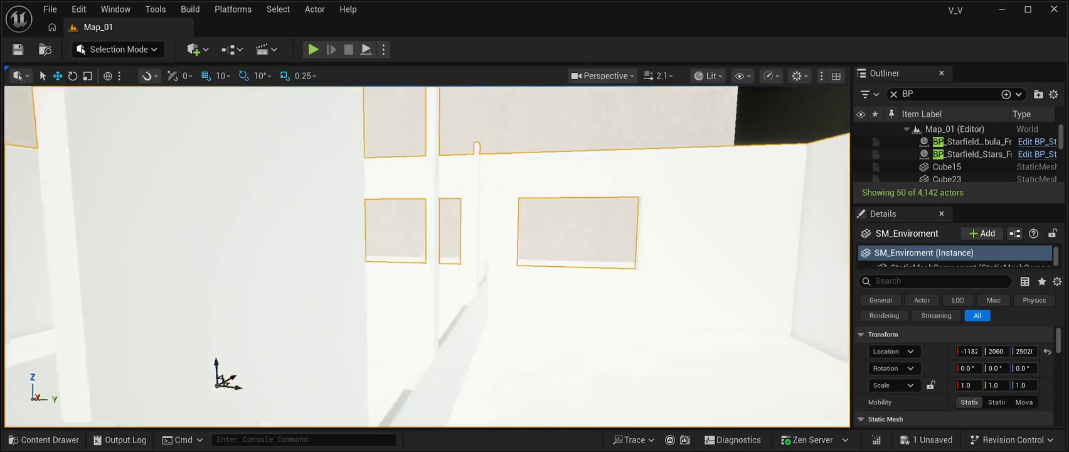
key(f)
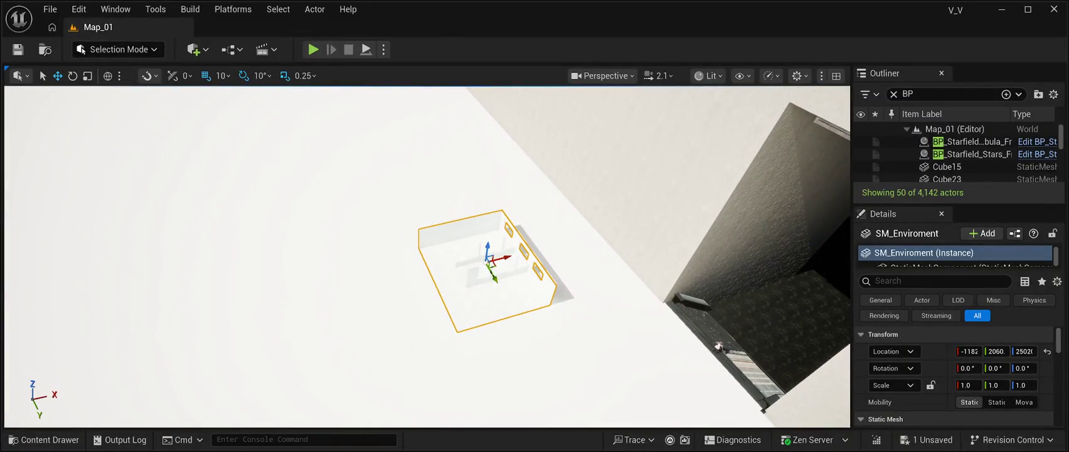
drag(493, 275, 405, 135)
key(f)
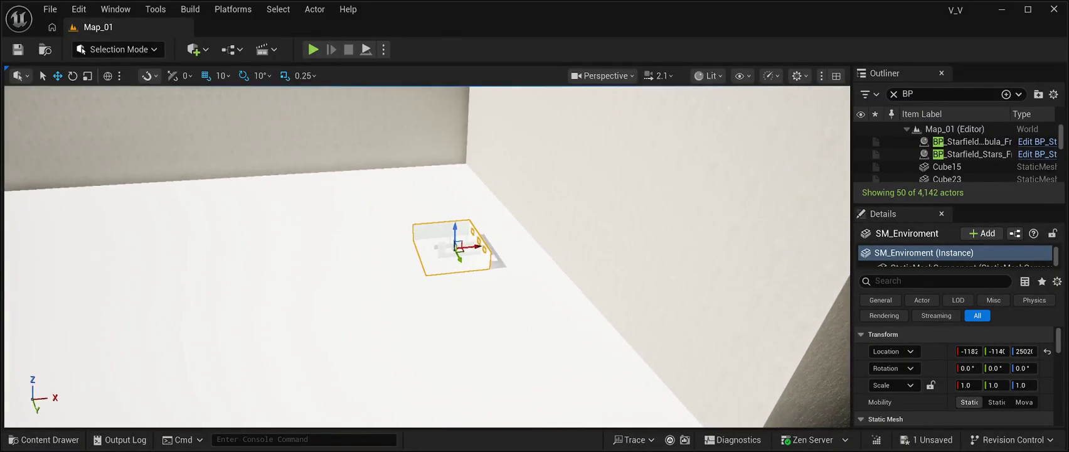
drag(460, 257, 419, 182)
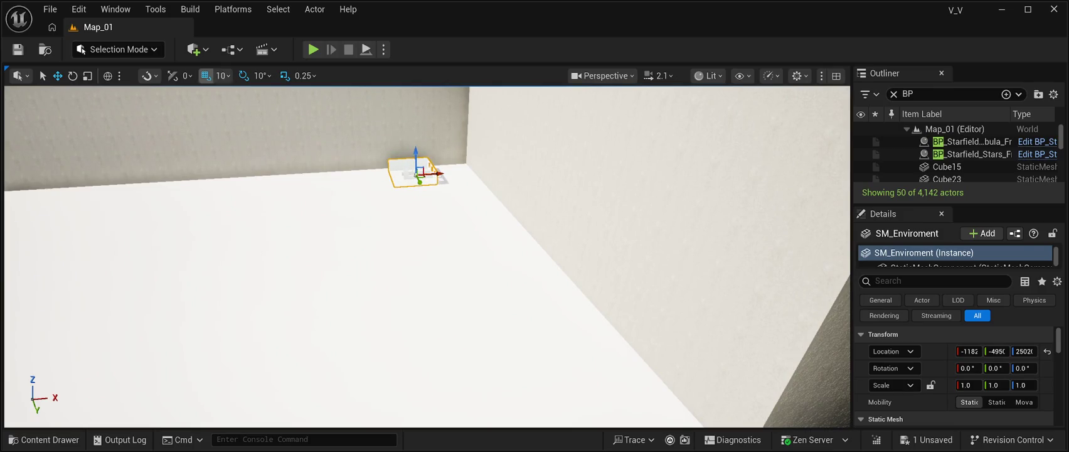
Rotate the SM_Enviroment room 90° about the Z axis.
key(e)
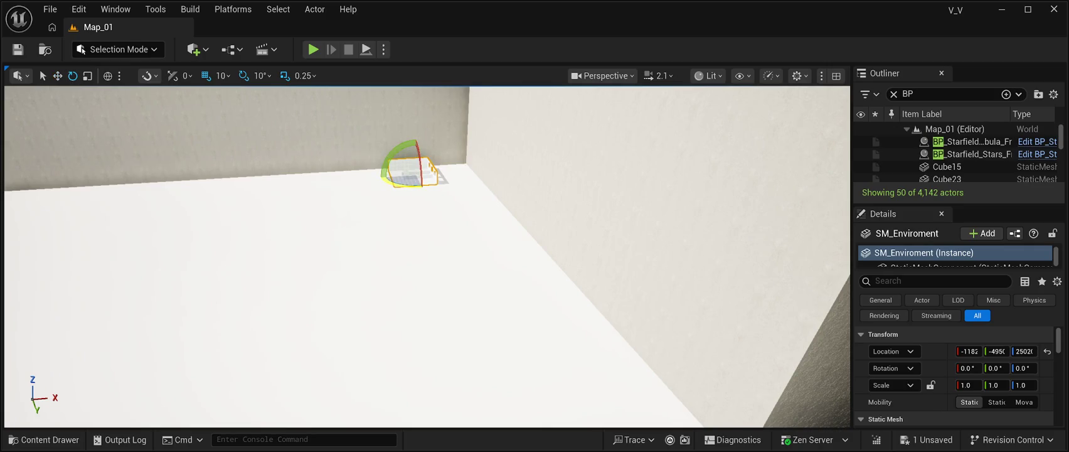
drag(461, 171, 424, 196)
mouse_move(439, 282)
mouse_down()
mouse_move(439, 313)
mouse_move(401, 301)
mouse_move(376, 251)
mouse_move(411, 236)
mouse_move(409, 219)
mouse_move(447, 276)
mouse_up()
key(f)
Nudge the room slightly along X, then select BP_Starfield_bgNebula_Free in the Outliner.
key(w)
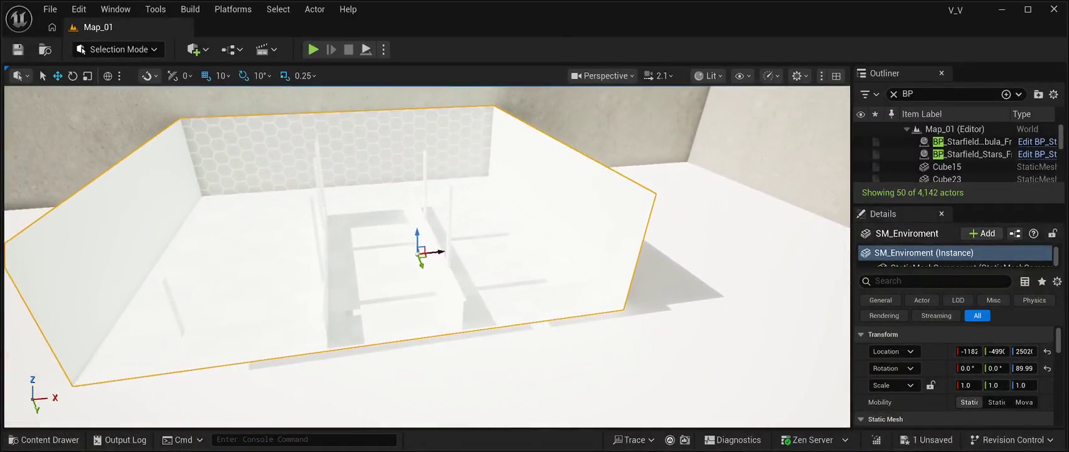
mouse_move(436, 313)
mouse_down()
mouse_move(532, 305)
mouse_move(730, 220)
mouse_up()
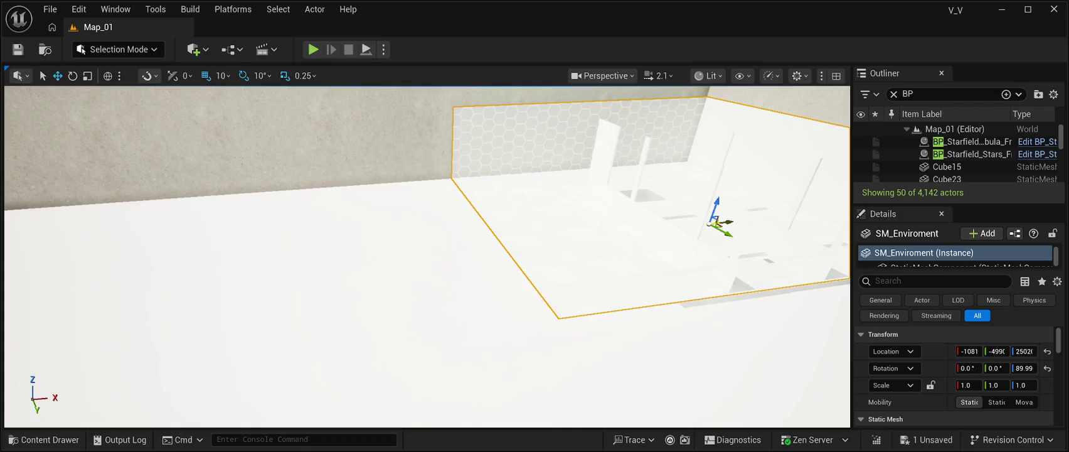
key(f)
drag(427, 257, 364, 246)
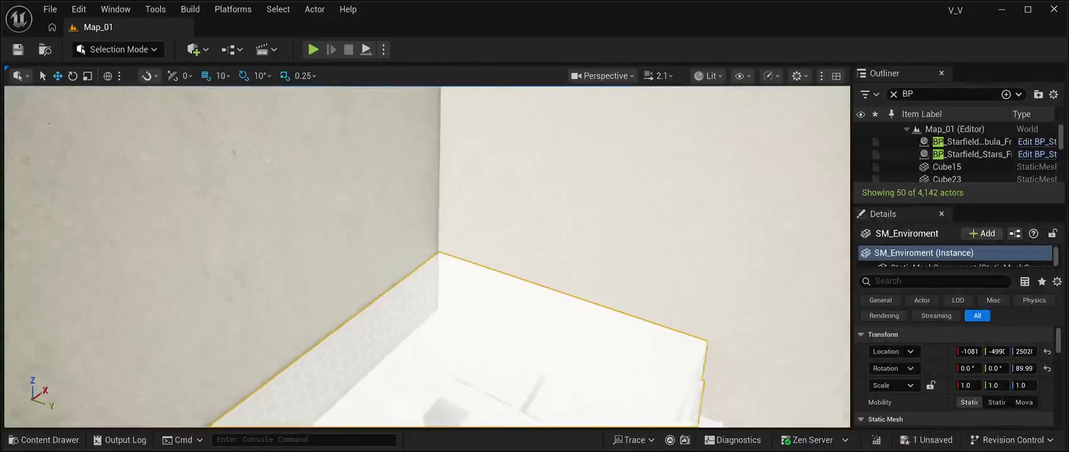
key(f)
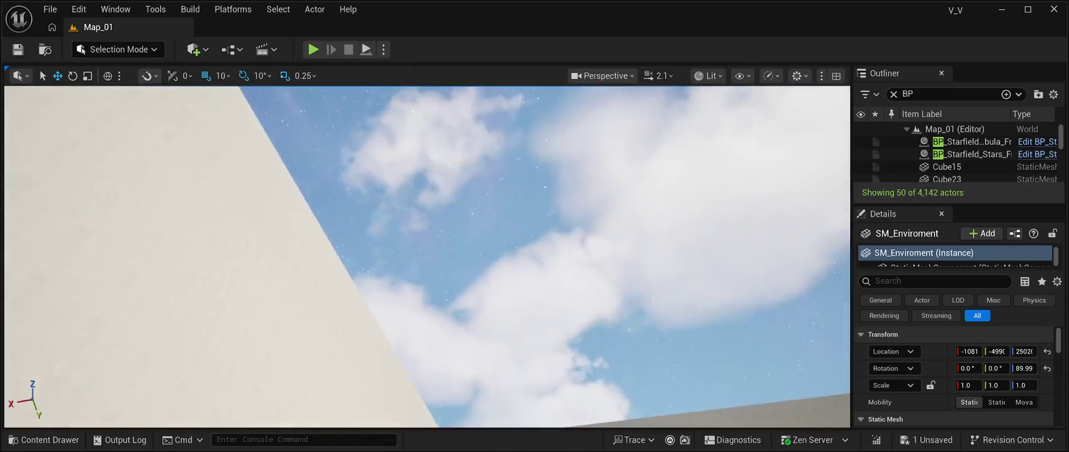
click(971, 141)
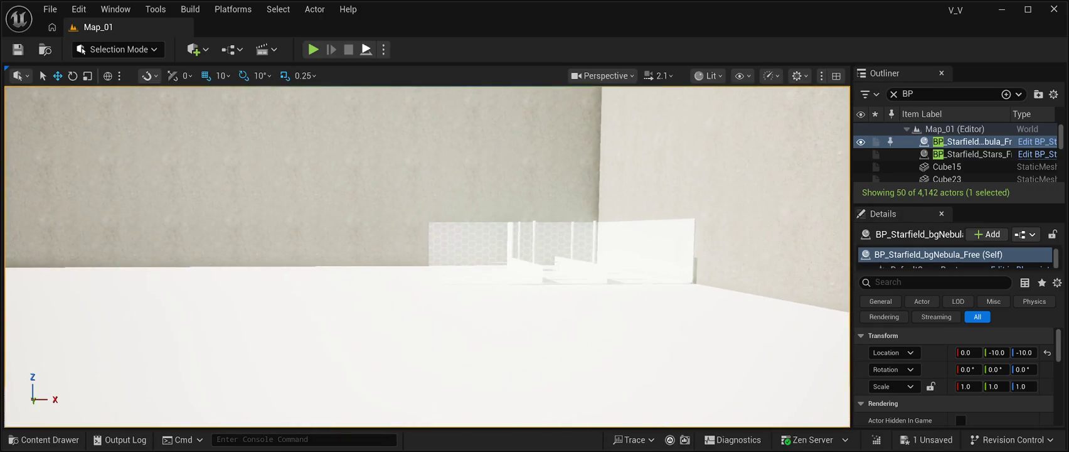
key(alt+p)
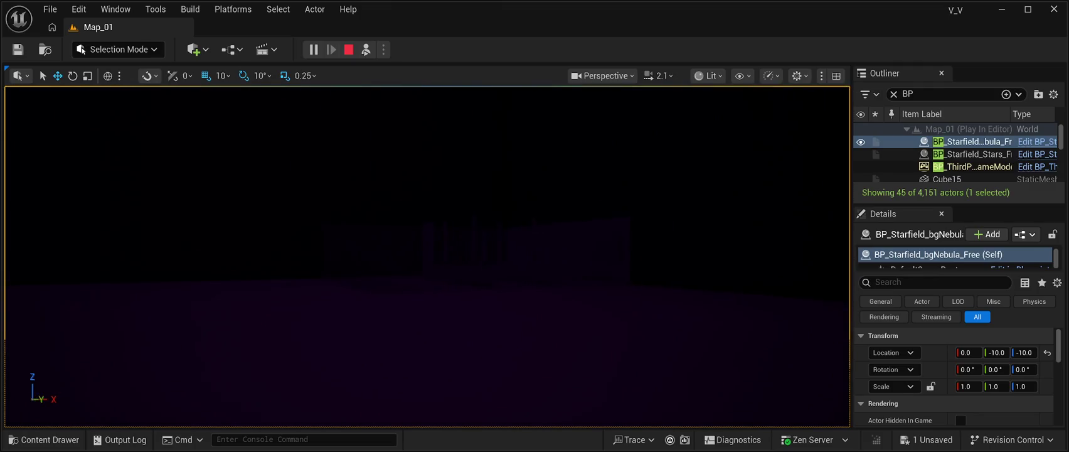
key(Escape)
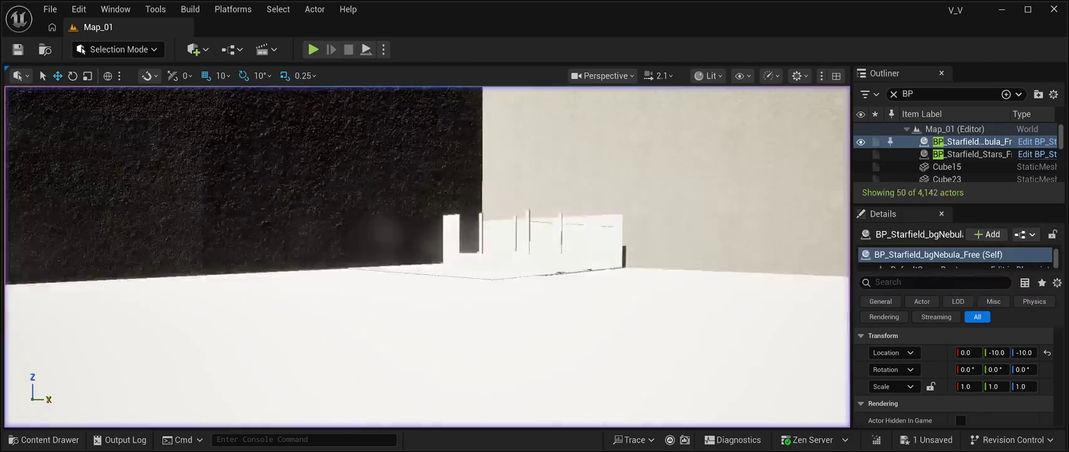
key(w)
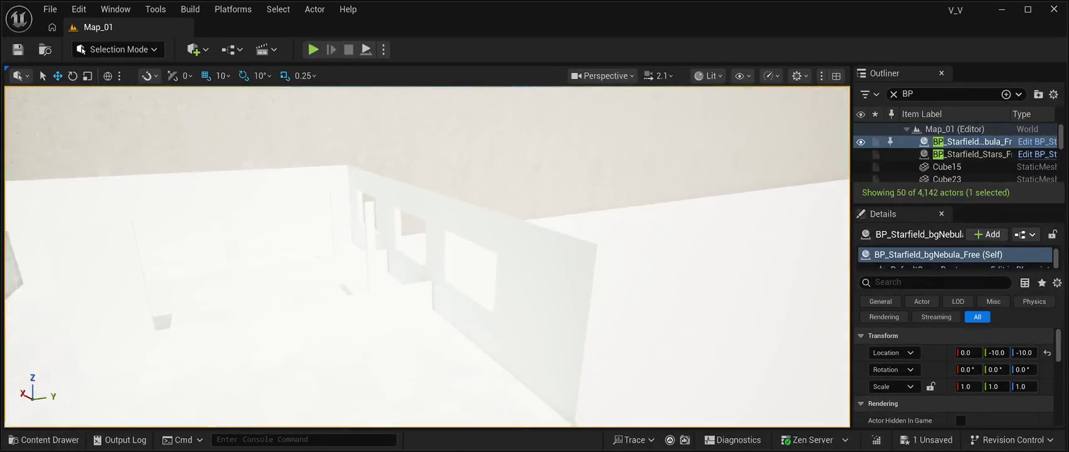
key(w)
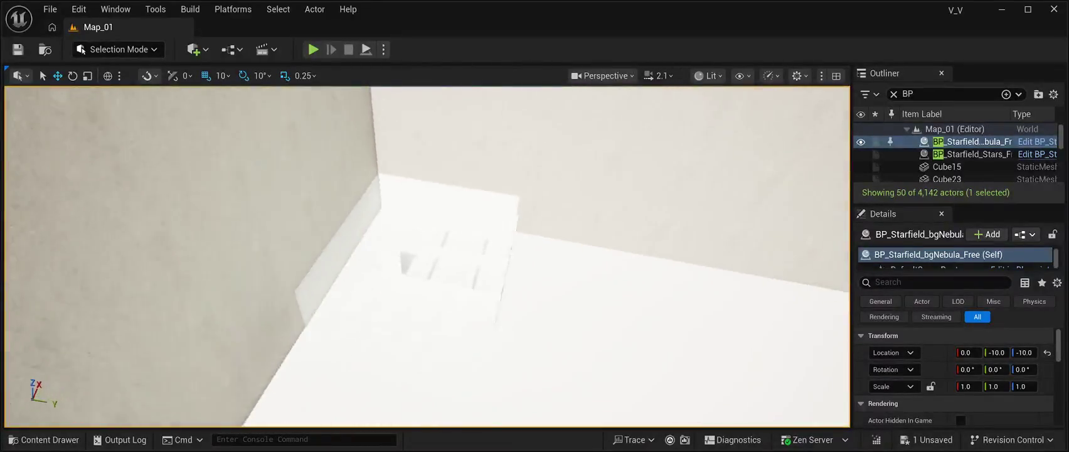
click(440, 282)
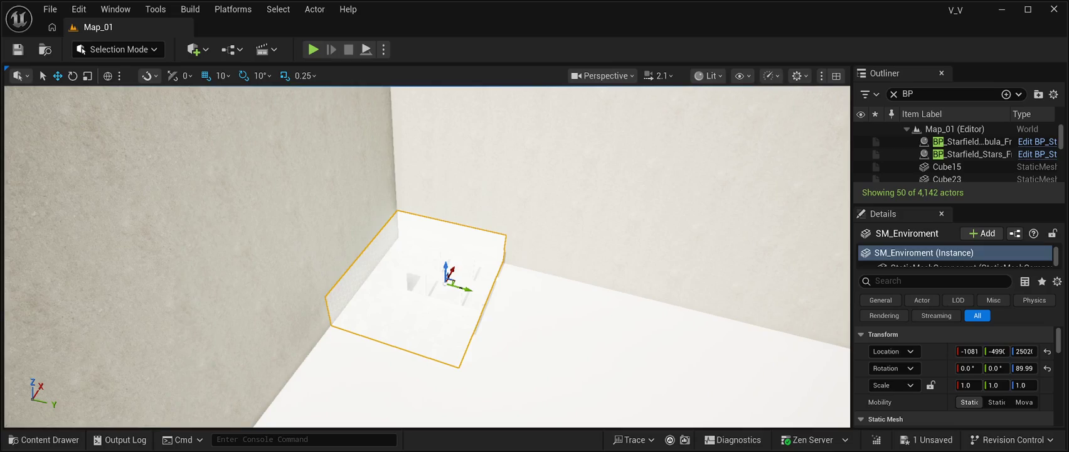
Delete the SM_Enviroment room from Map_01 and reopen the Content Drawer at Lab/Meshes/Enviroment.
key(Delete)
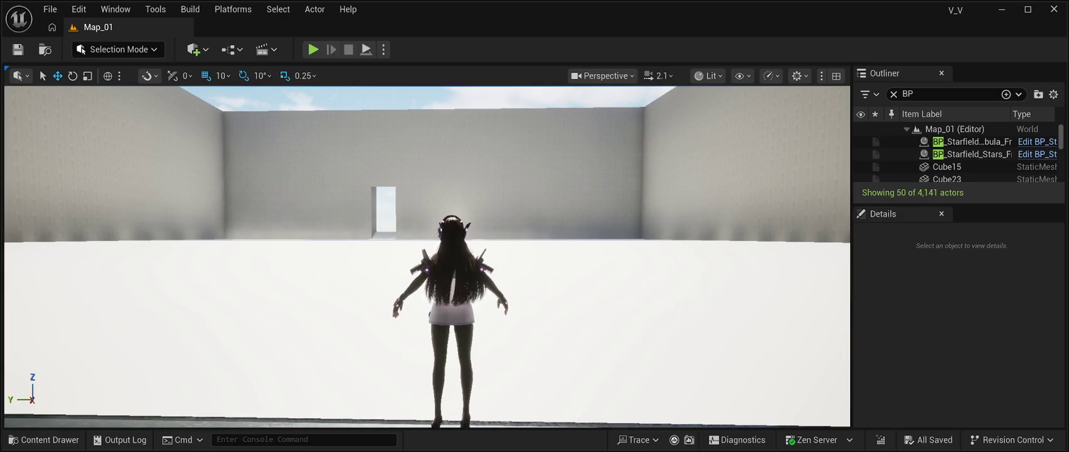
key(ctrl+space)
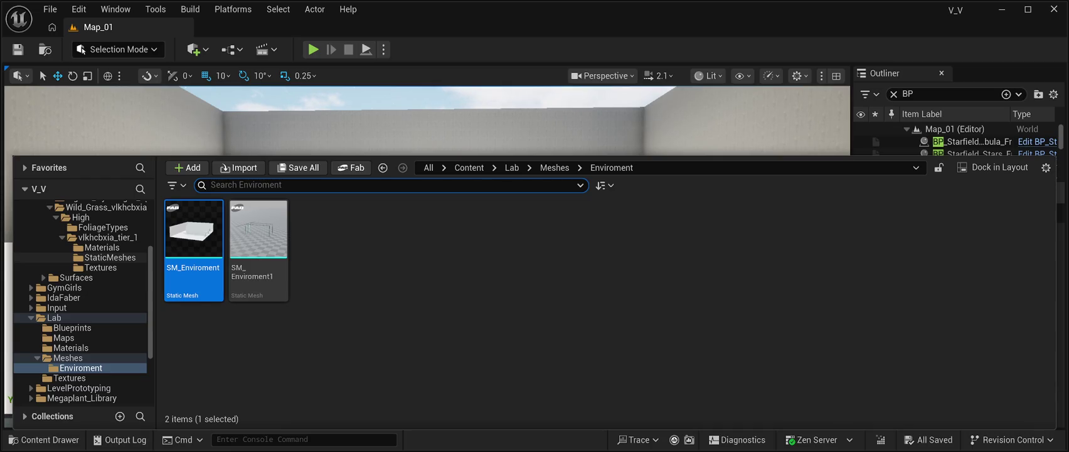
Open the CyberPunkMegapack Meshes folder from the Content Drawer folder tree.
scroll(94, 257, up, 5)
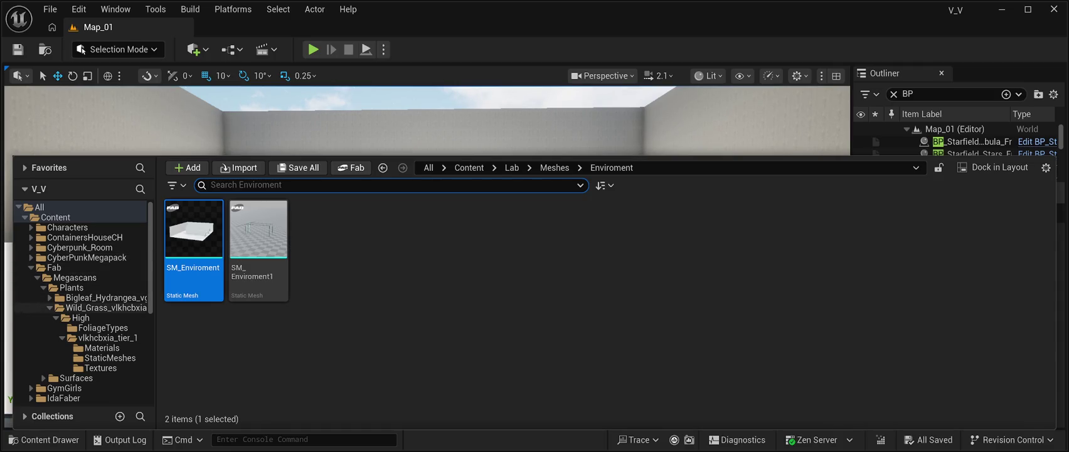
click(80, 247)
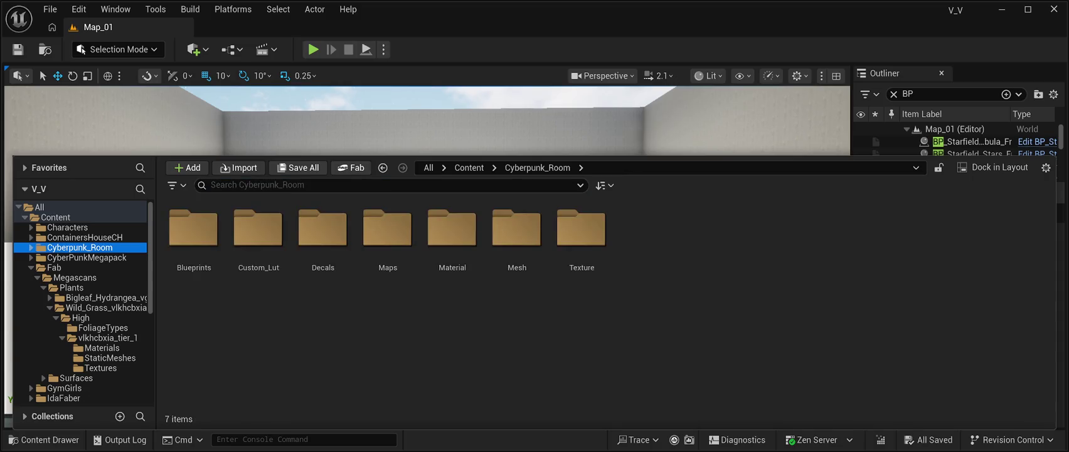
click(258, 229)
click(87, 258)
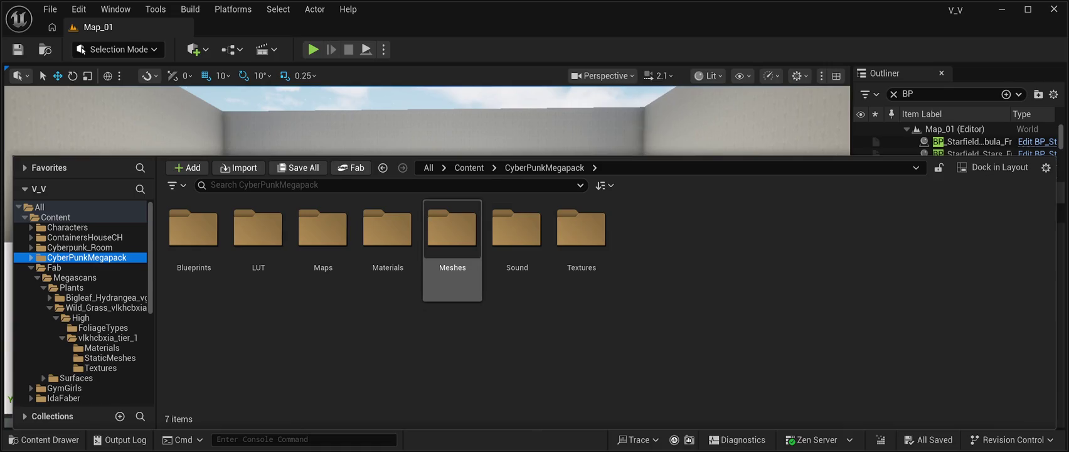
double_click(453, 229)
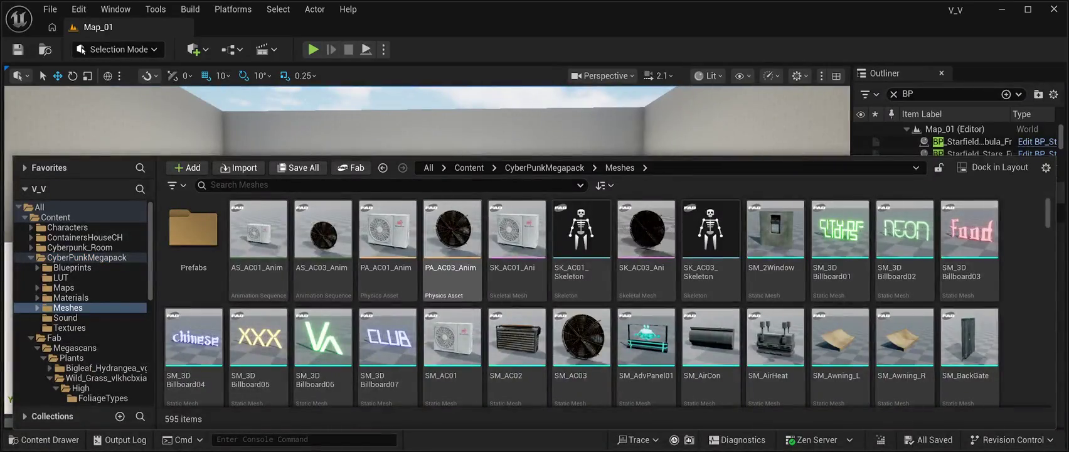
Browse the 595 pack meshes, such as billboards and air conditioners, then show the Sound folder.
scroll(775, 351, down, 5)
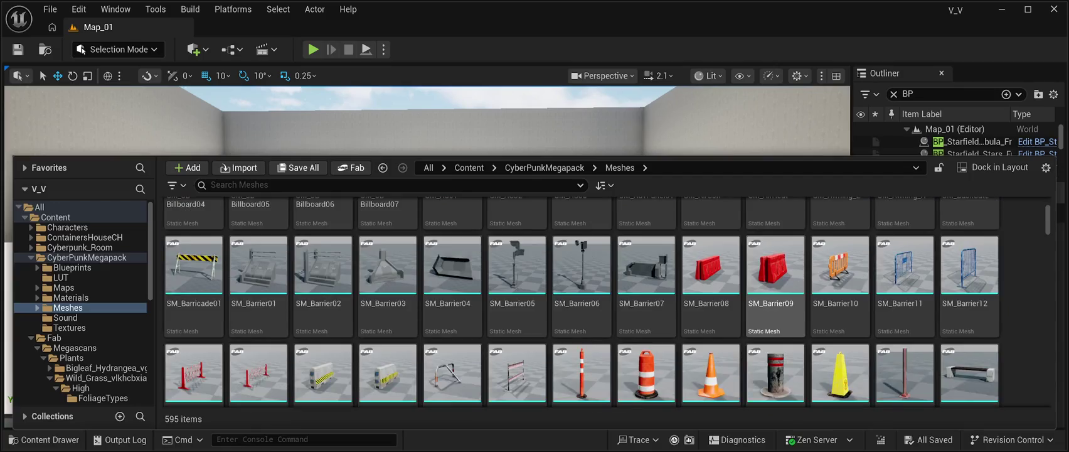
scroll(775, 351, up, 1)
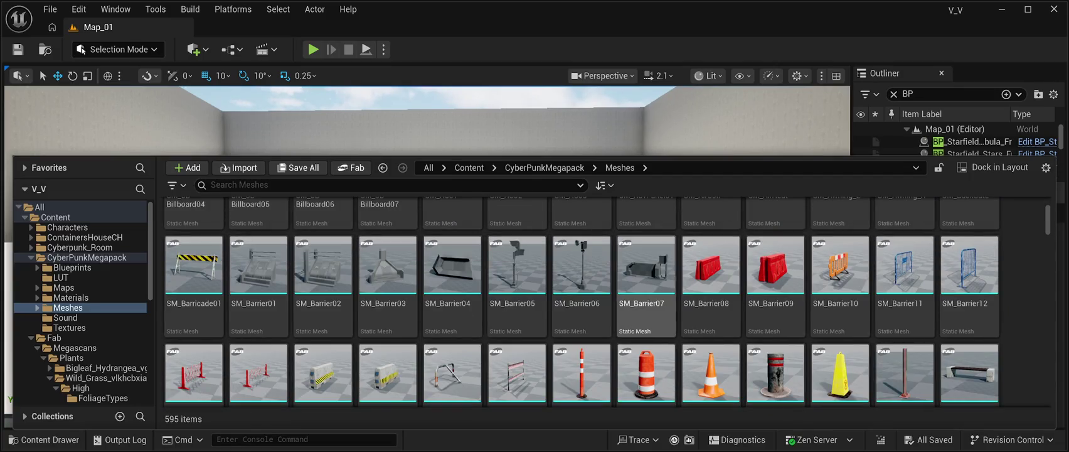
scroll(840, 352, down, 10)
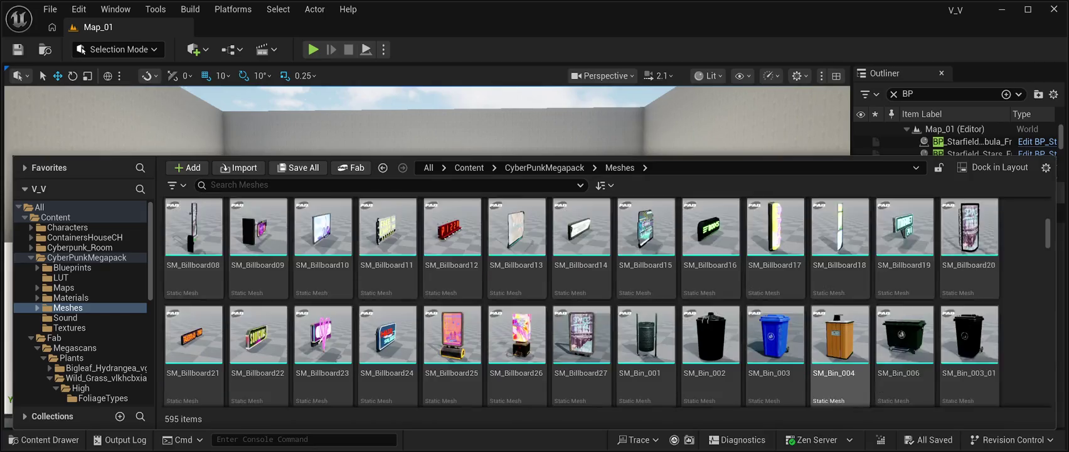
scroll(840, 351, down, 3)
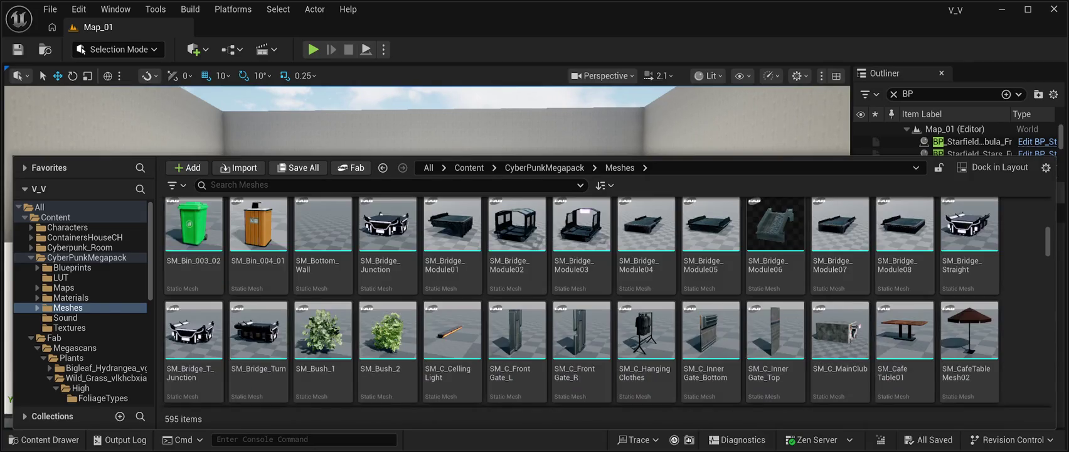
scroll(840, 351, down, 3)
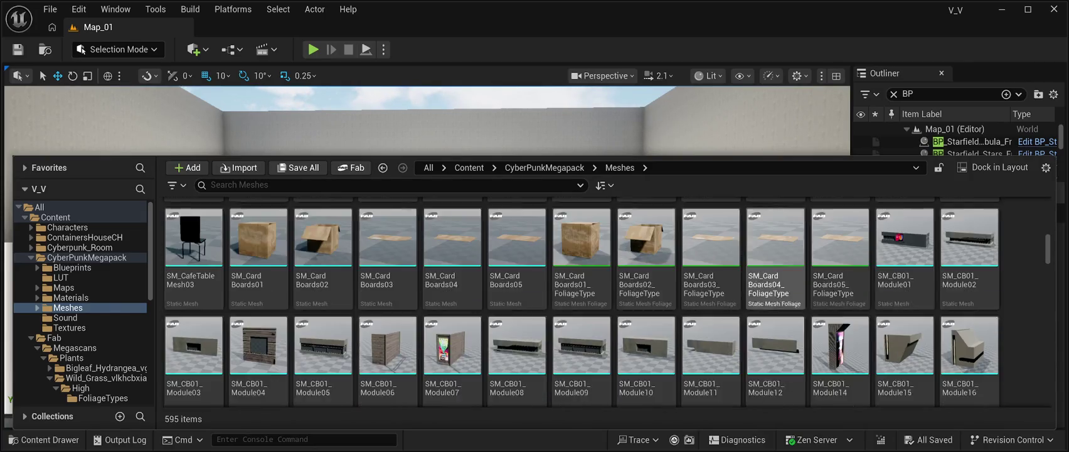
scroll(646, 282, down, 1)
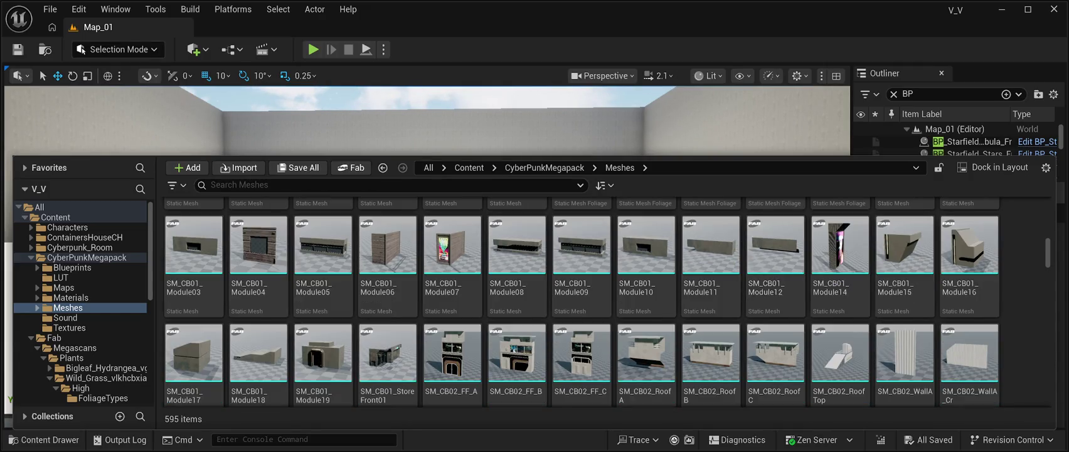
scroll(775, 282, down, 3)
scroll(776, 339, down, 4)
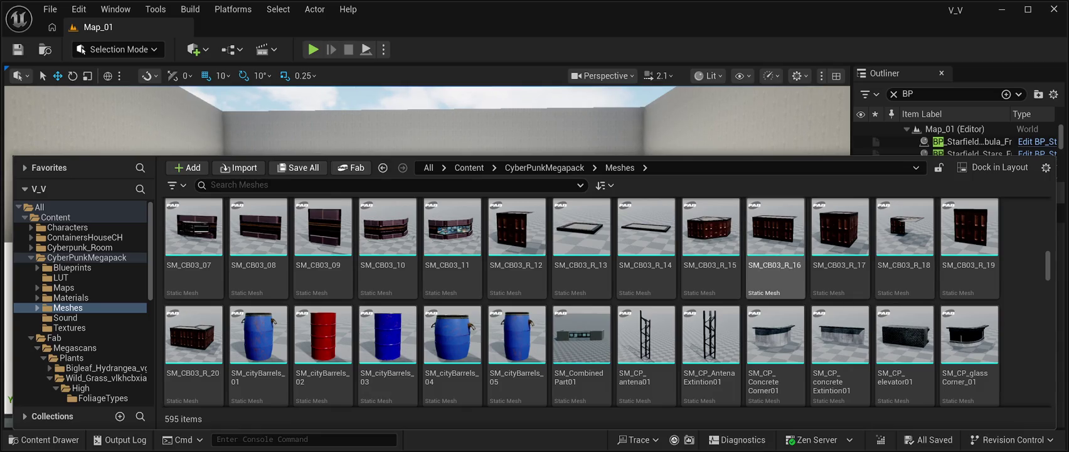
scroll(772, 276, down, 3)
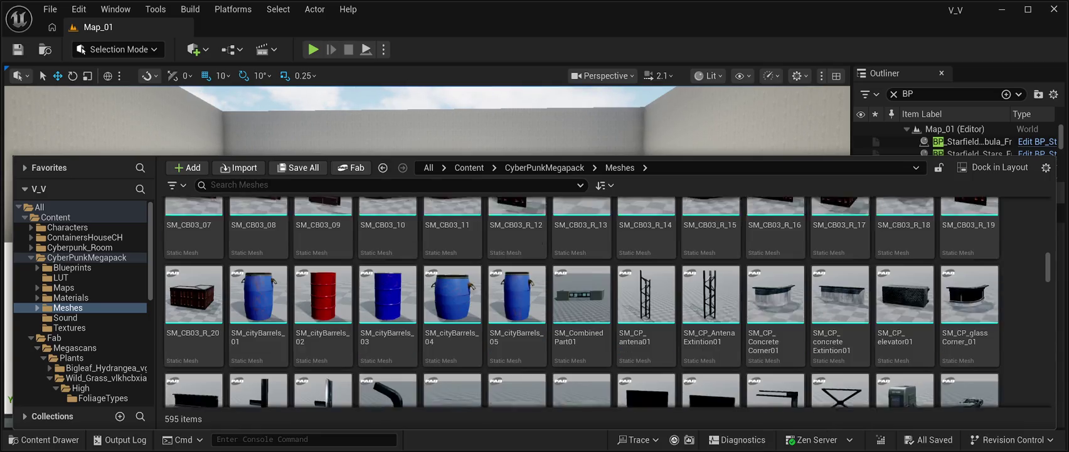
scroll(711, 282, down, 5)
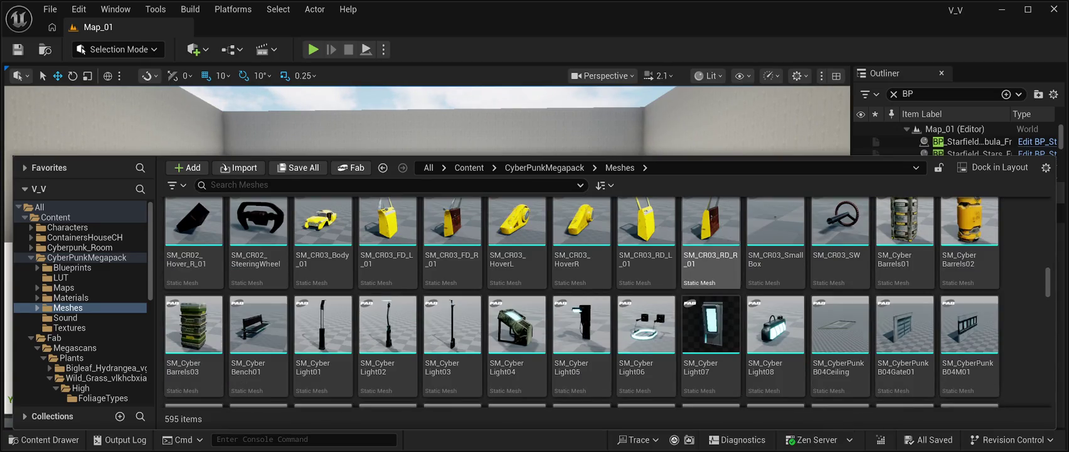
scroll(387, 251, up, 1)
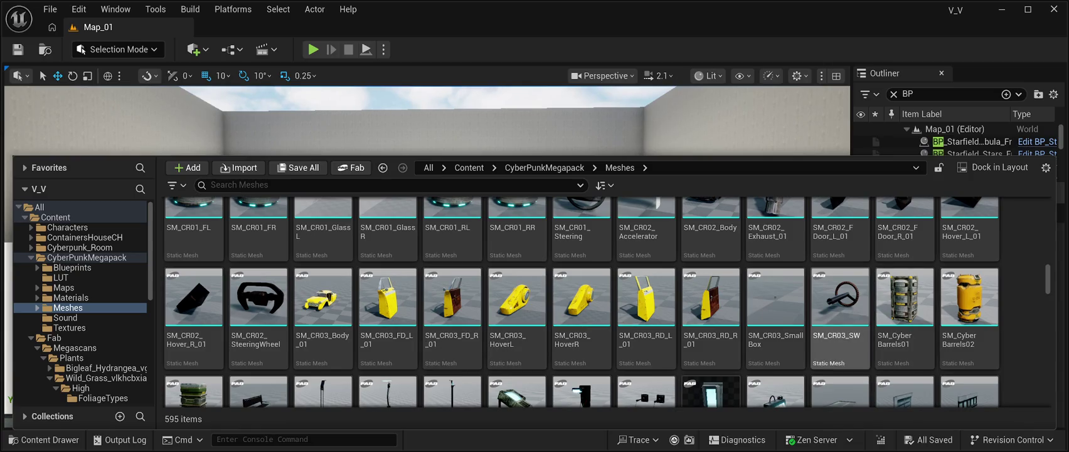
scroll(840, 302, down, 2)
scroll(711, 295, down, 3)
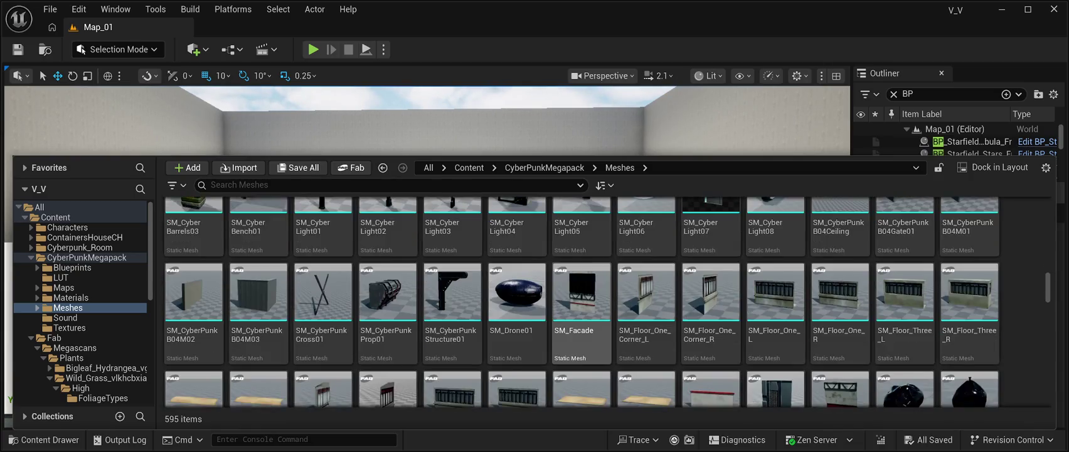
scroll(711, 295, down, 5)
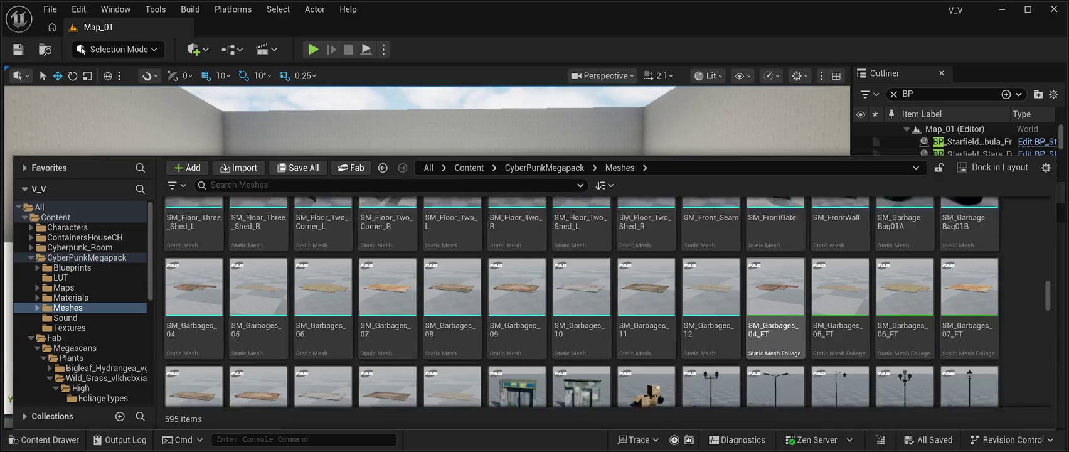
scroll(646, 301, down, 3)
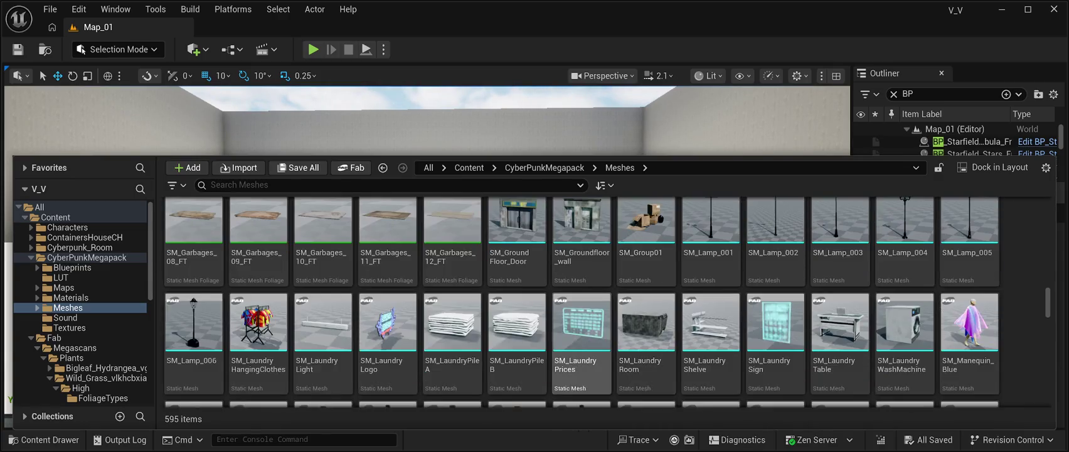
scroll(581, 301, down, 3)
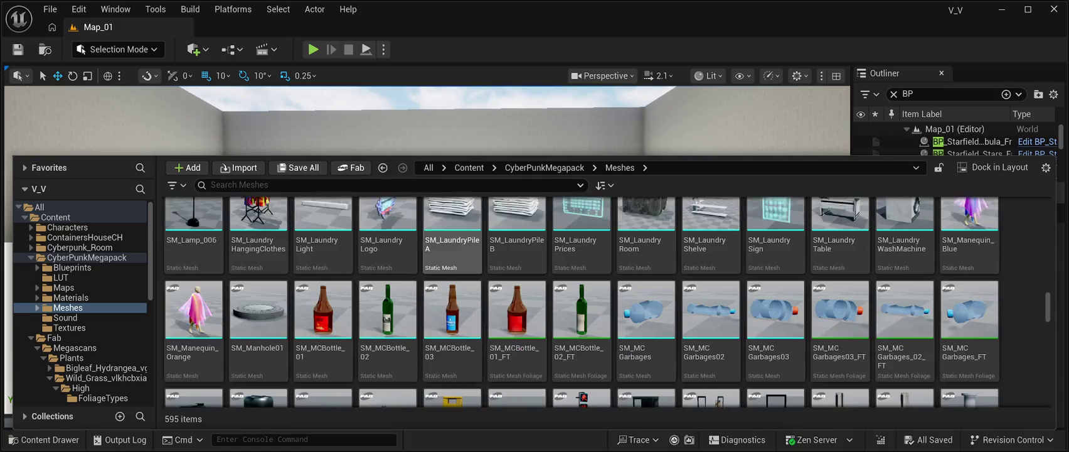
scroll(774, 338, down, 2)
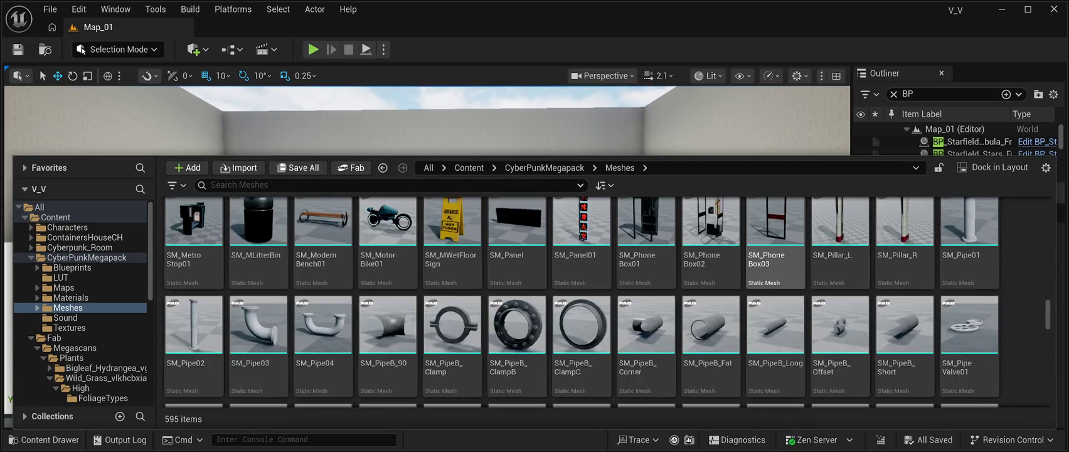
scroll(711, 295, down, 3)
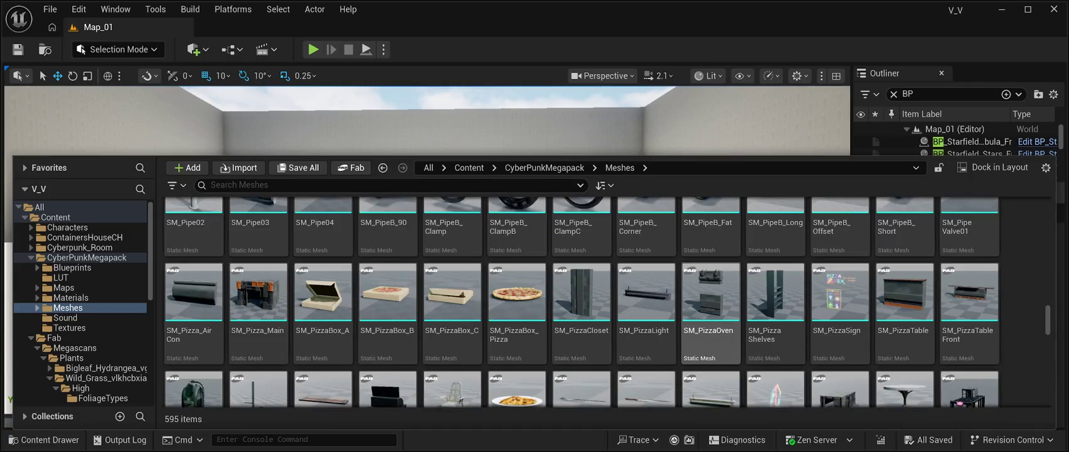
scroll(711, 295, down, 1)
scroll(647, 263, down, 1)
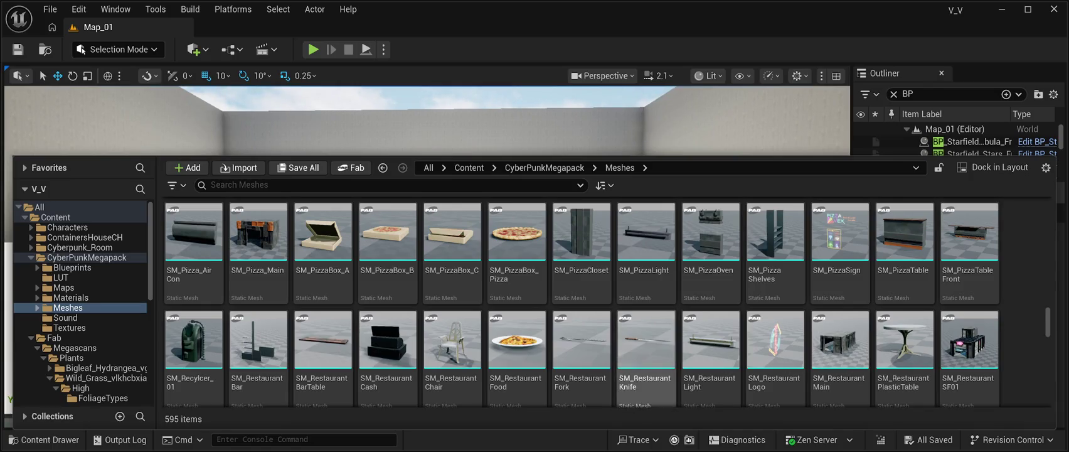
scroll(969, 301, down, 4)
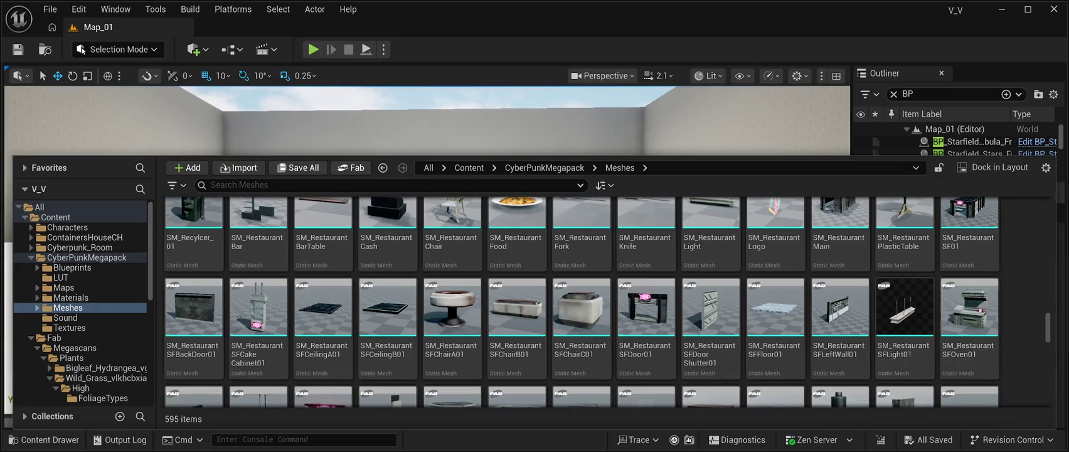
scroll(582, 301, down, 6)
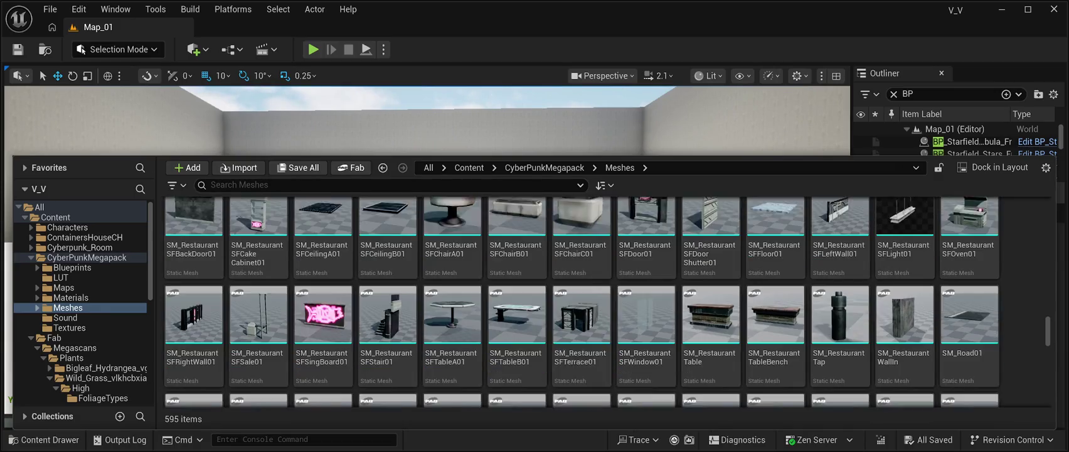
scroll(582, 301, down, 12)
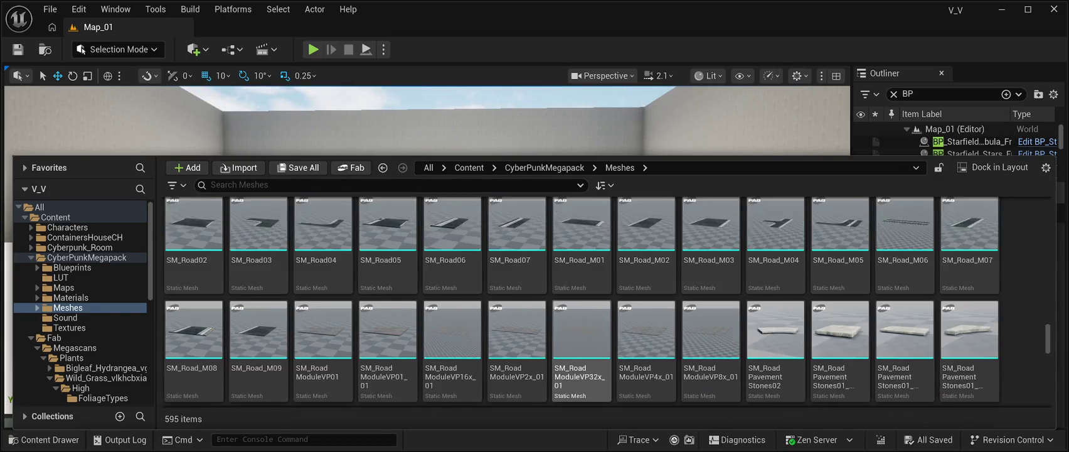
scroll(582, 302, down, 12)
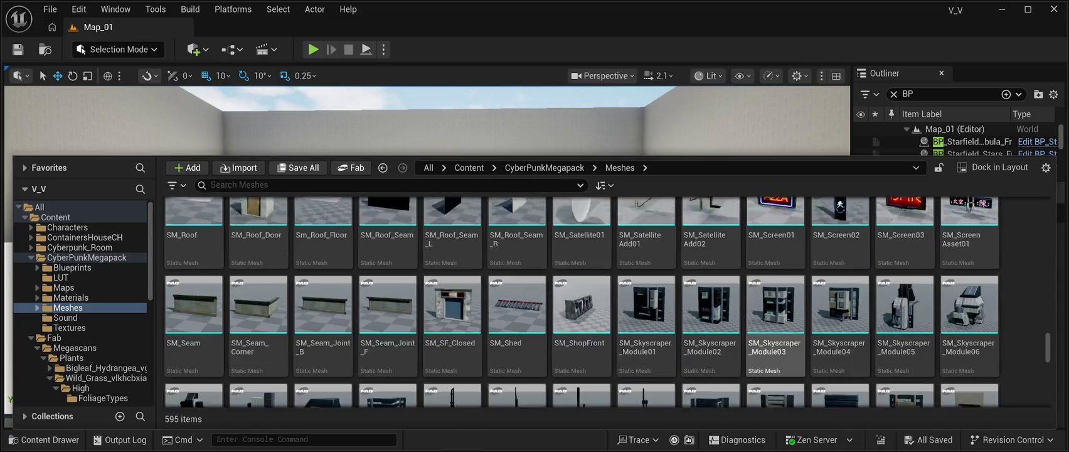
scroll(776, 314, down, 12)
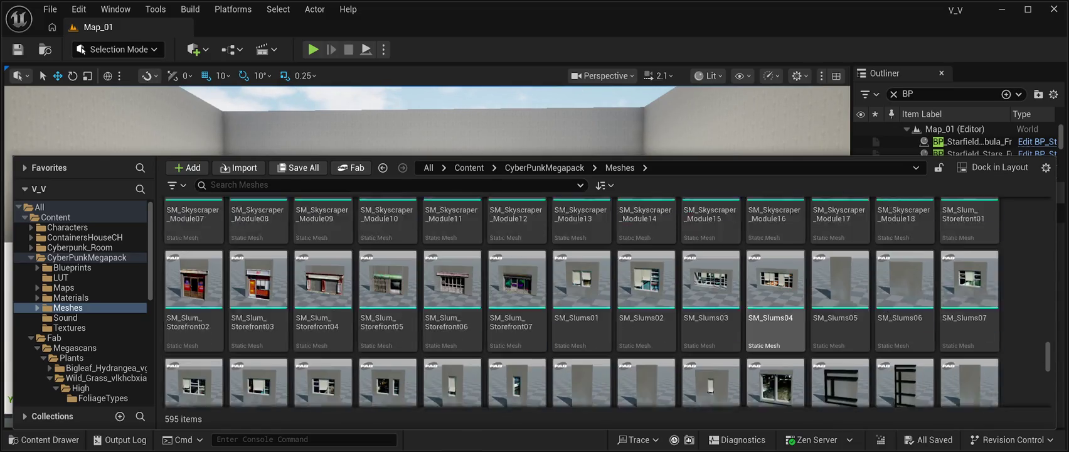
scroll(775, 307, down, 15)
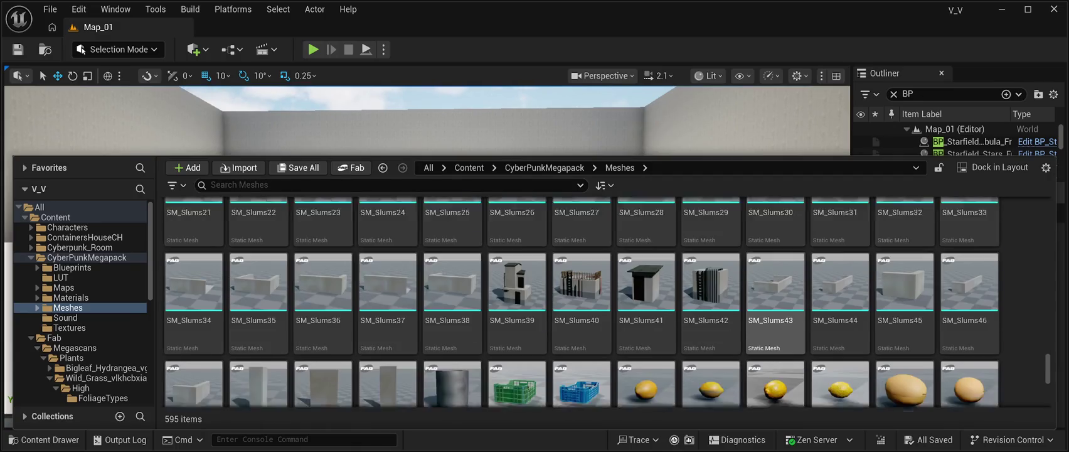
scroll(776, 263, down, 15)
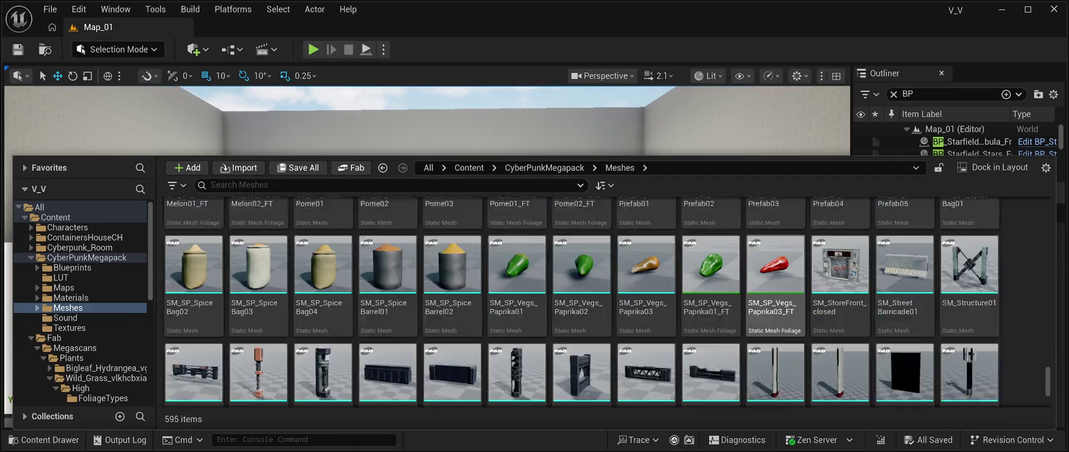
scroll(776, 339, down, 3)
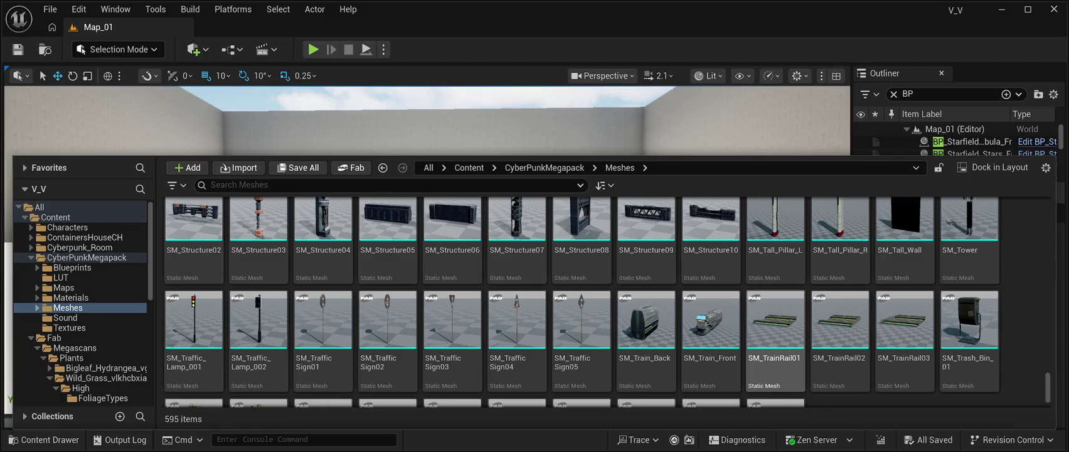
scroll(775, 339, down, 3)
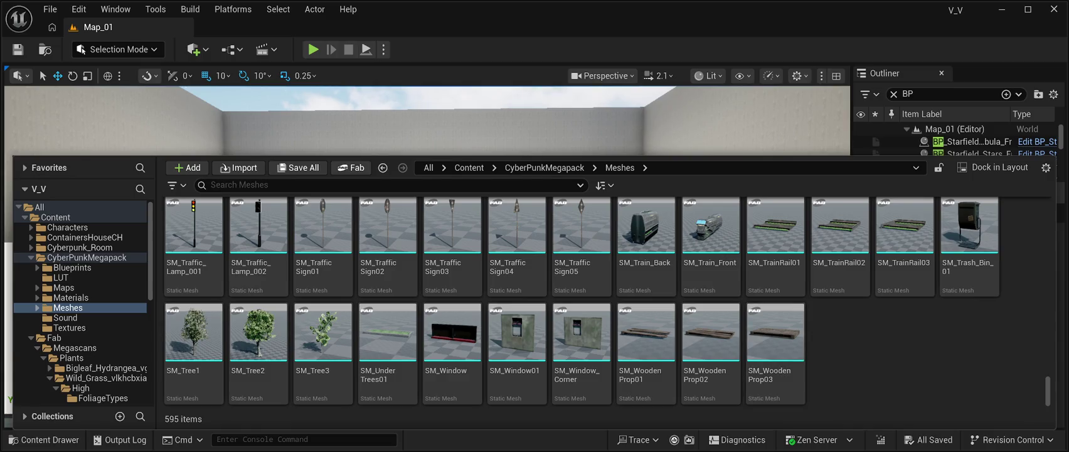
scroll(775, 351, up, 2)
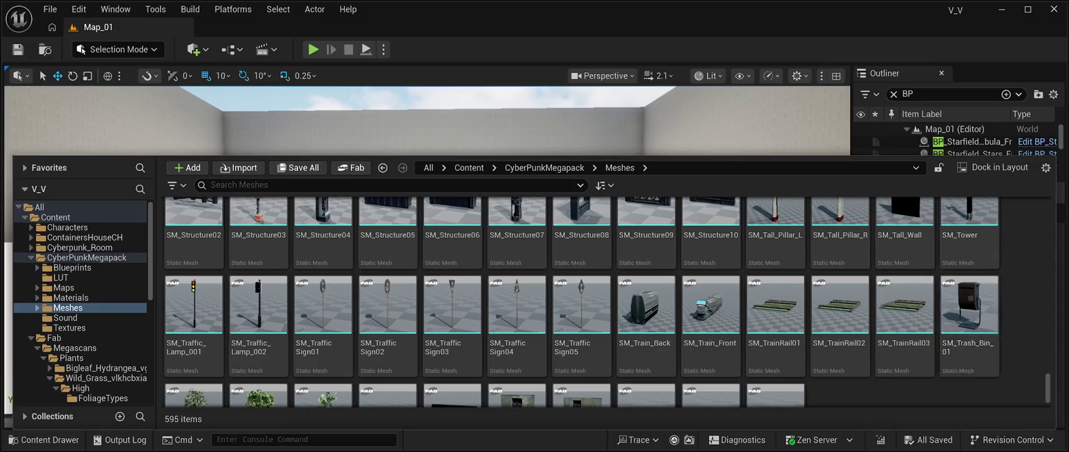
scroll(711, 313, up, 5)
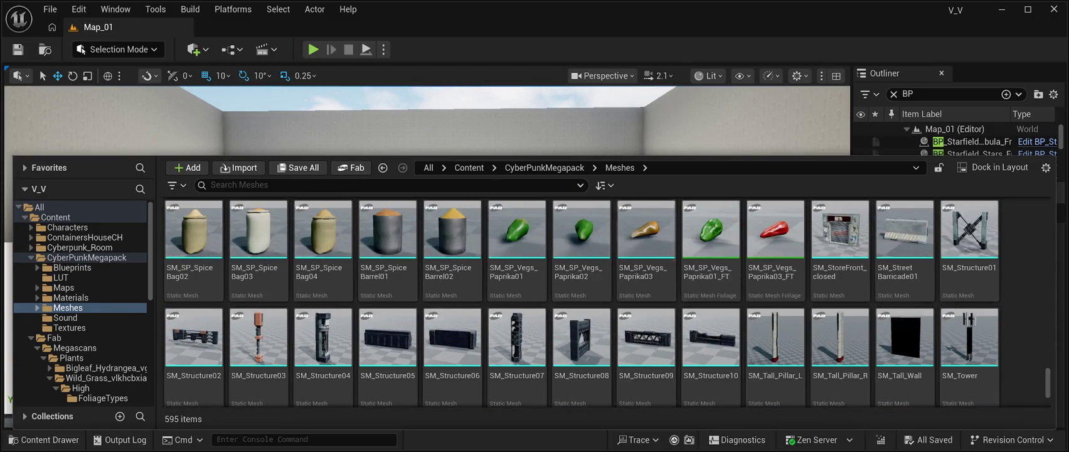
scroll(710, 270, up, 6)
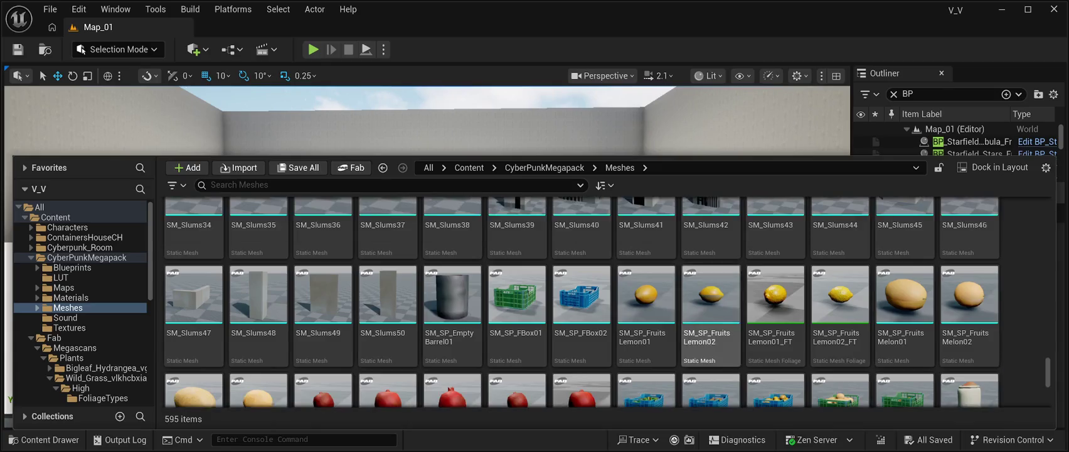
scroll(711, 270, up, 10)
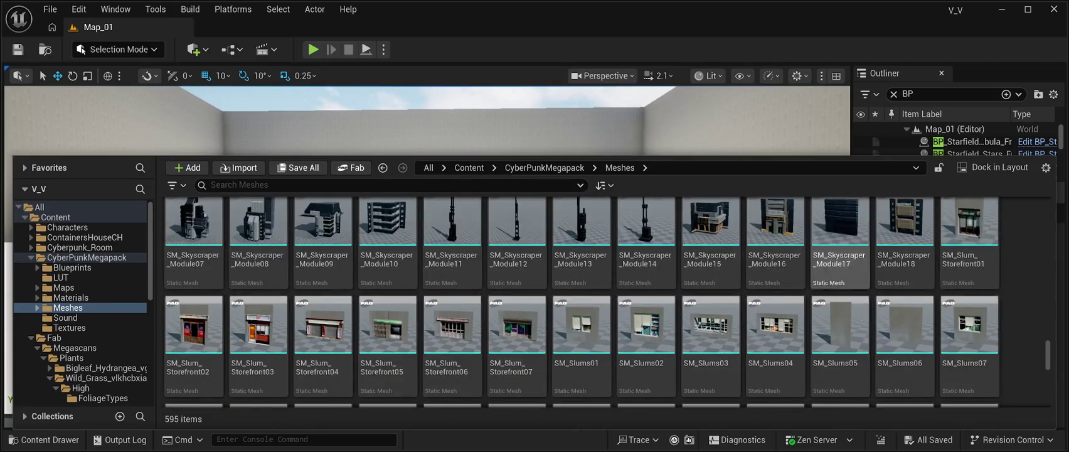
scroll(711, 270, up, 5)
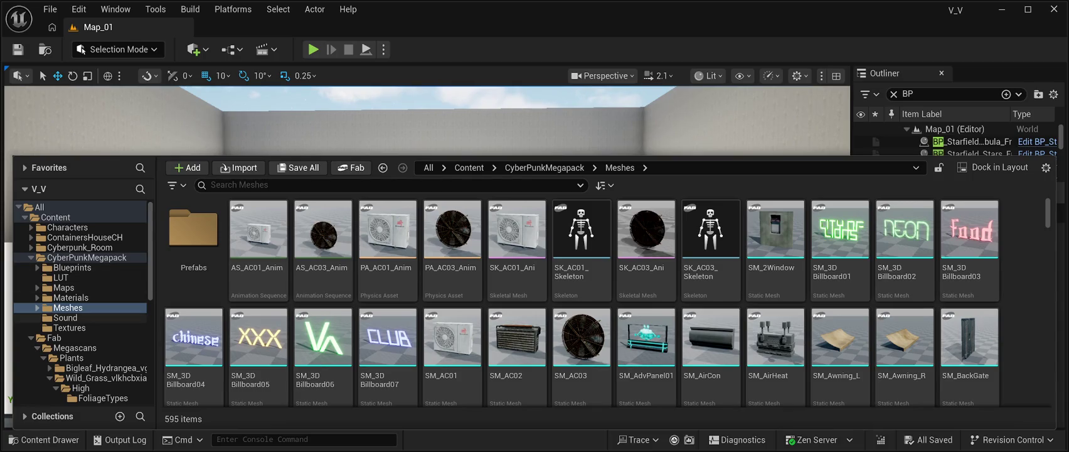
click(66, 317)
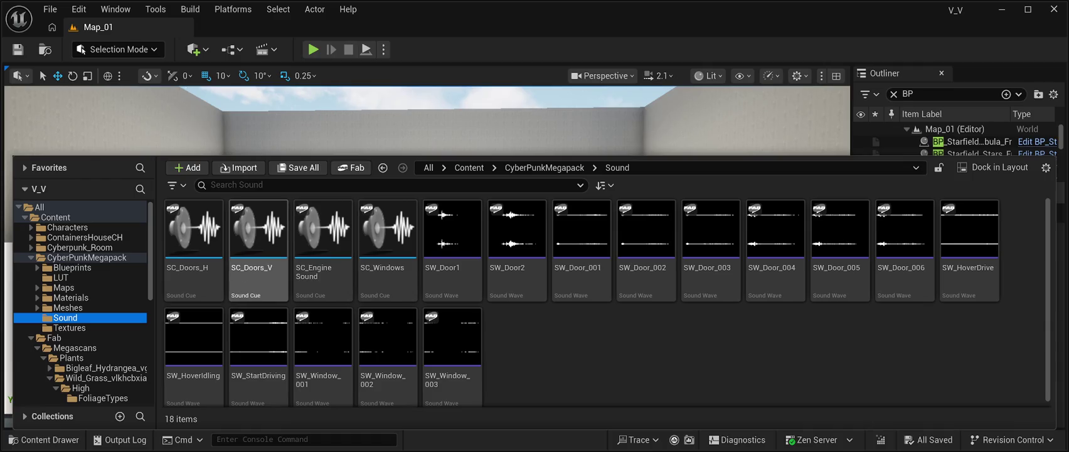
Preview SW_HoverIdling, SW_StartDriving, SW_Window_002 and SC_Windows, then open the Cyberpunk_Room folder.
scroll(516, 251, down, 1)
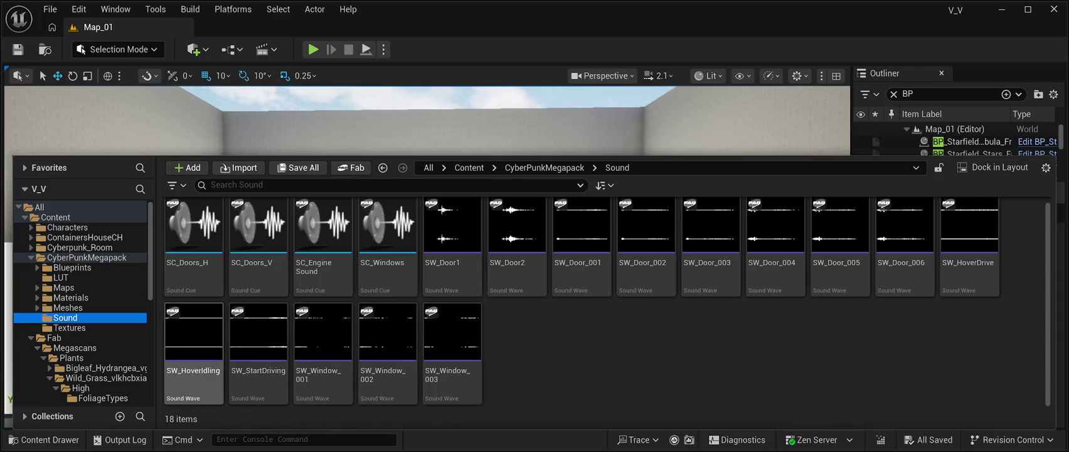
click(193, 332)
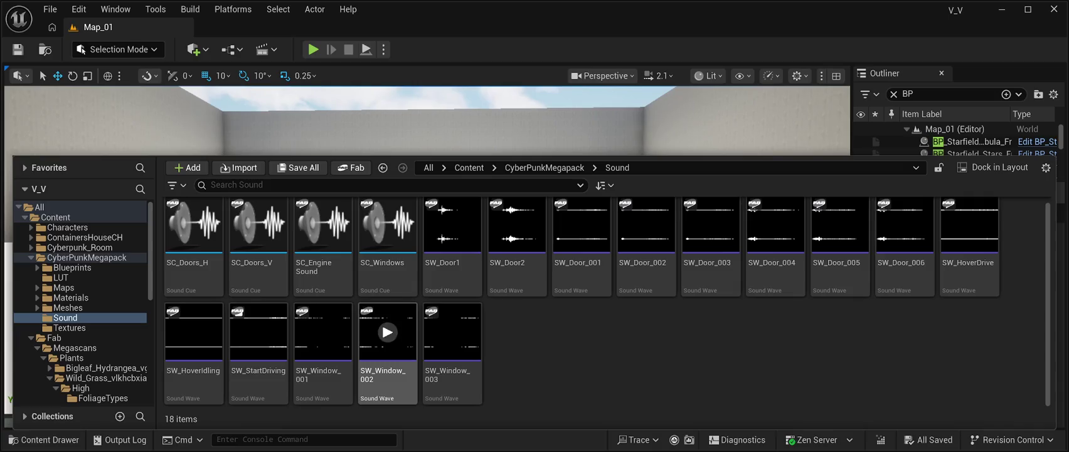
click(258, 331)
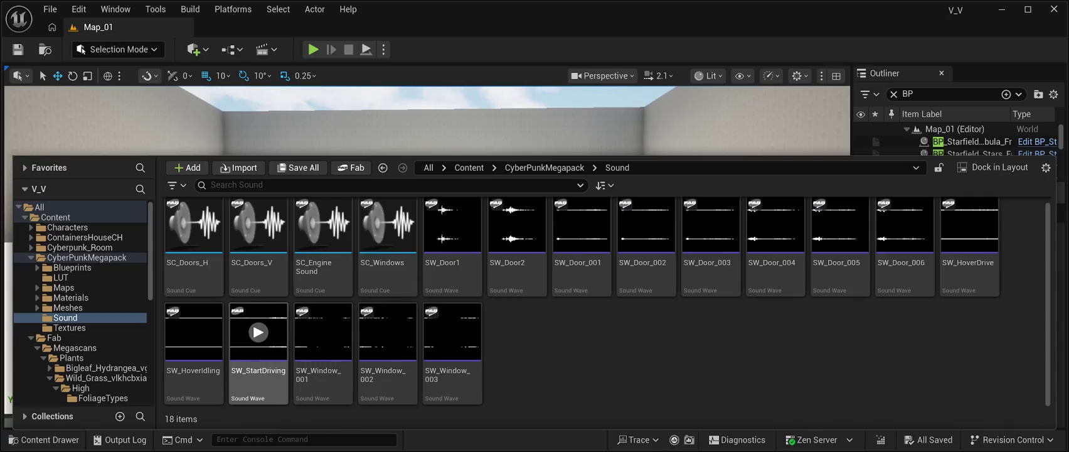
click(387, 332)
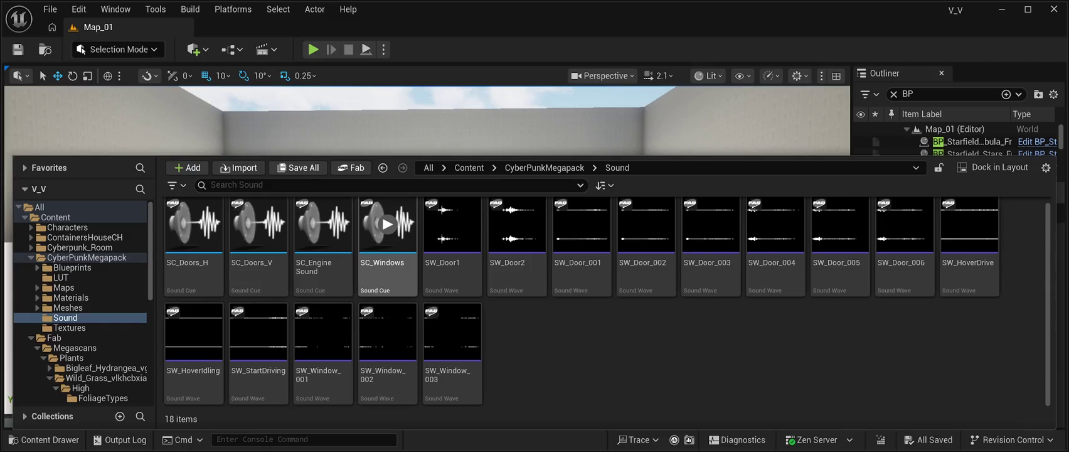
click(387, 224)
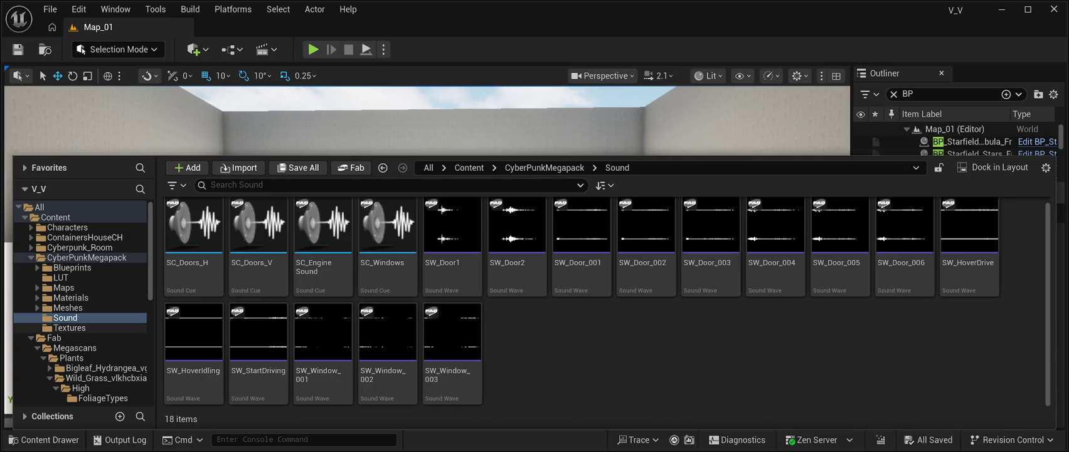
click(80, 247)
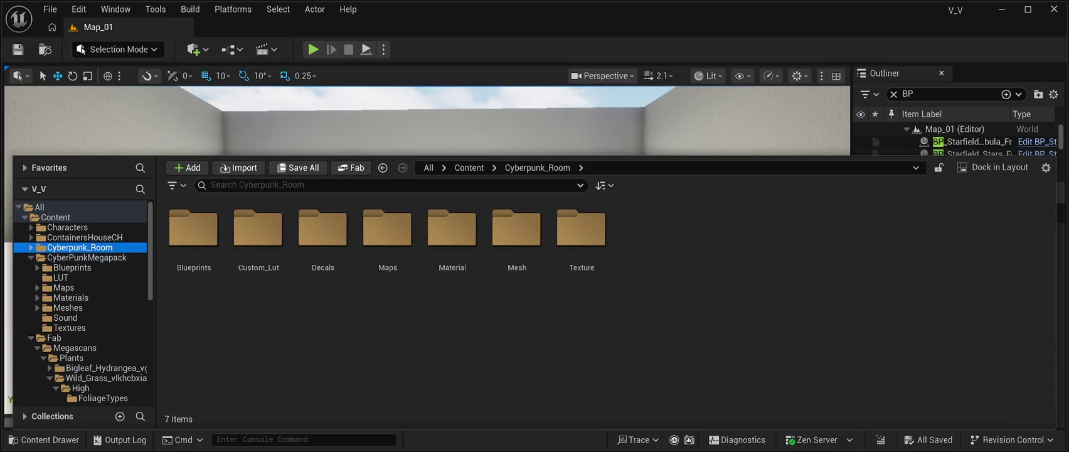
View the level assets in Cyberpunk_Room Maps, then show the 15 CyberPunkMegapack blueprints.
key(Right)
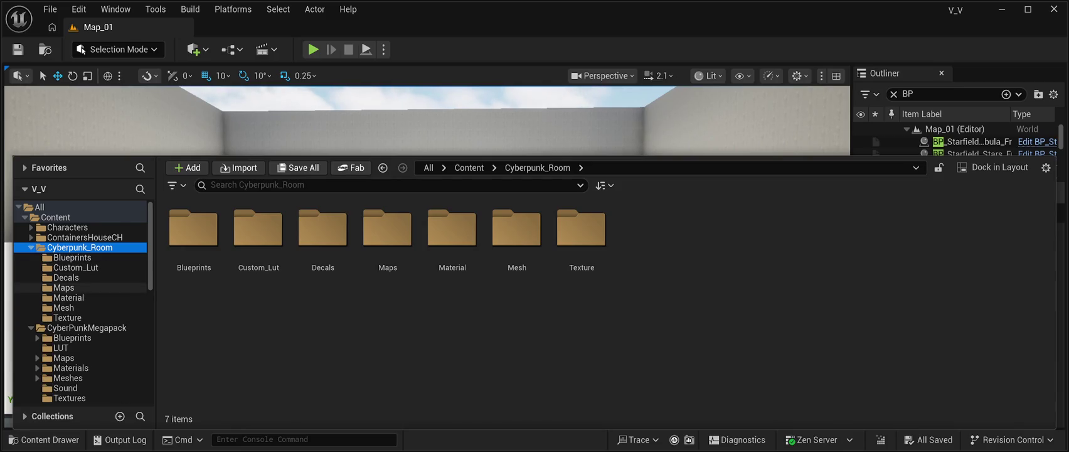
click(64, 288)
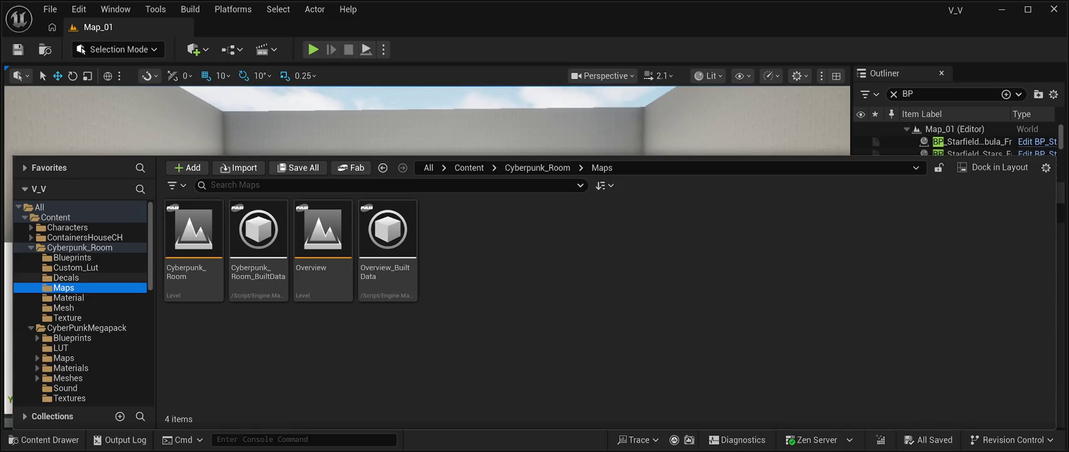
scroll(72, 338, down, 2)
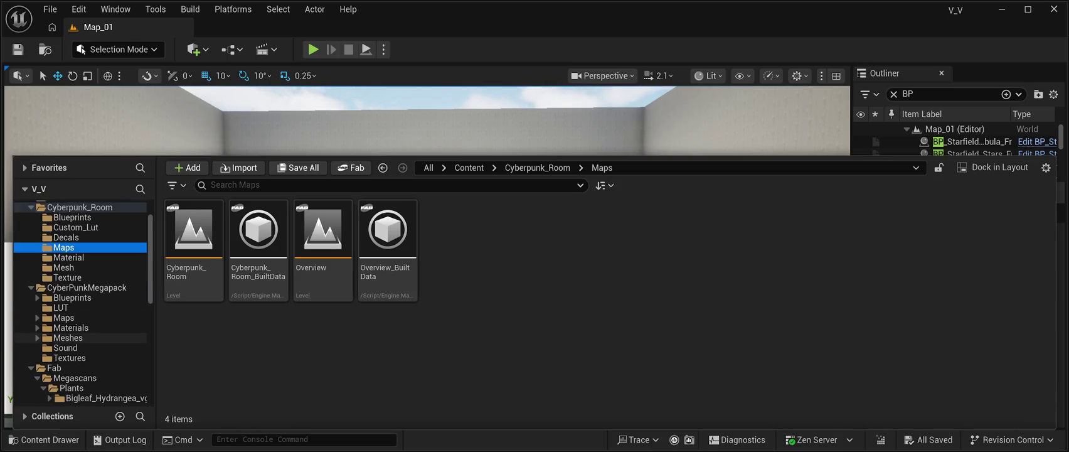
click(72, 298)
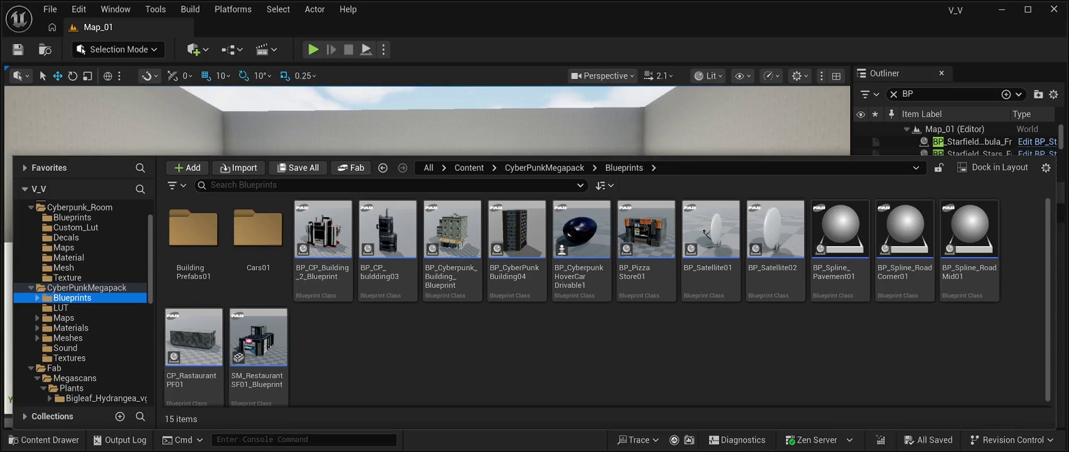
Open the Cars01 folder of drivable and hover car blueprints, then show the pack's Sound assets.
scroll(606, 302, down, 1)
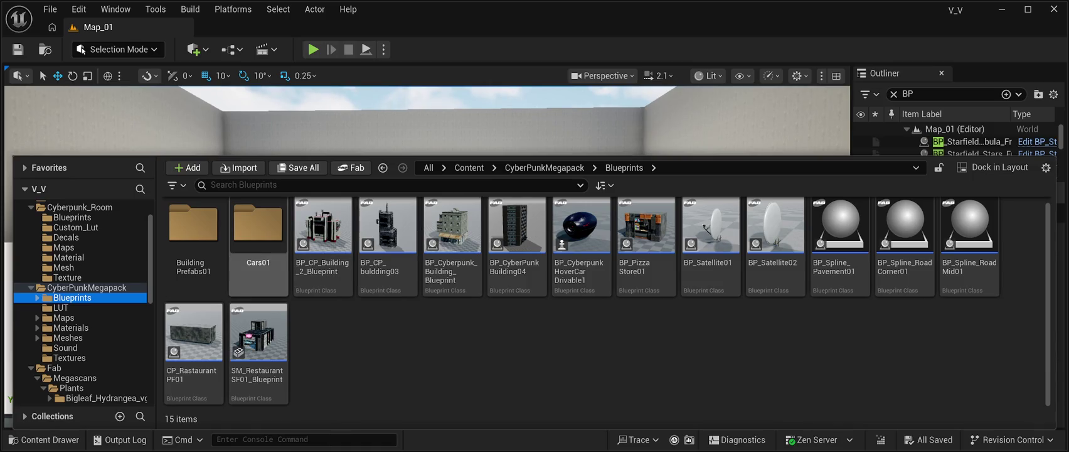
double_click(258, 226)
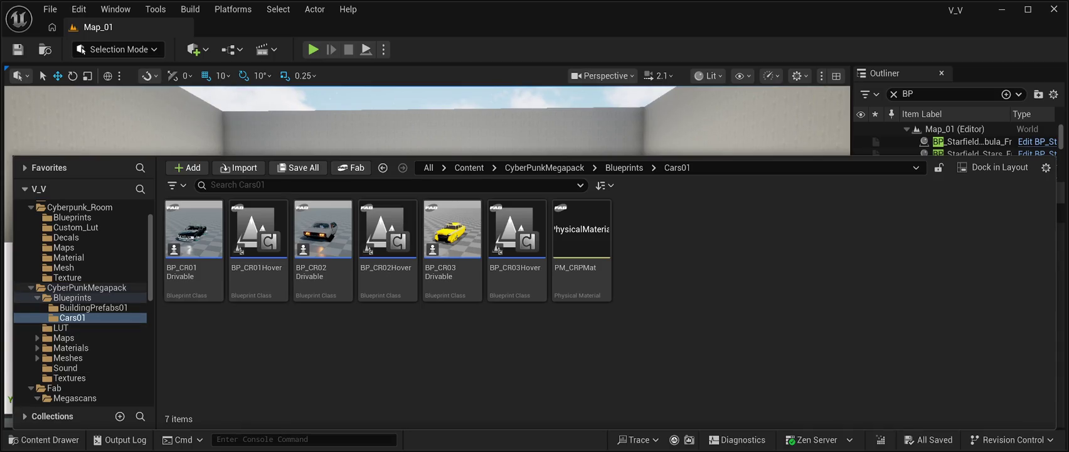
scroll(82, 348, down, 1)
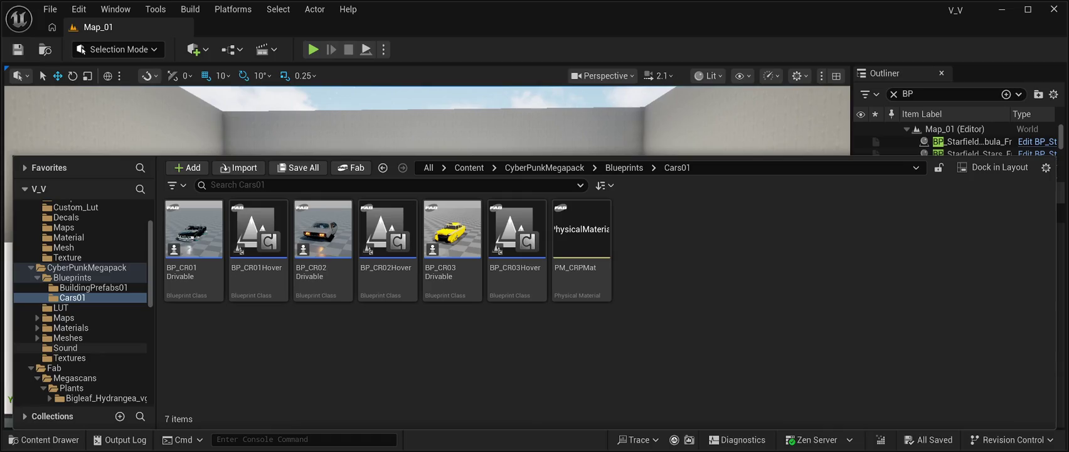
click(66, 348)
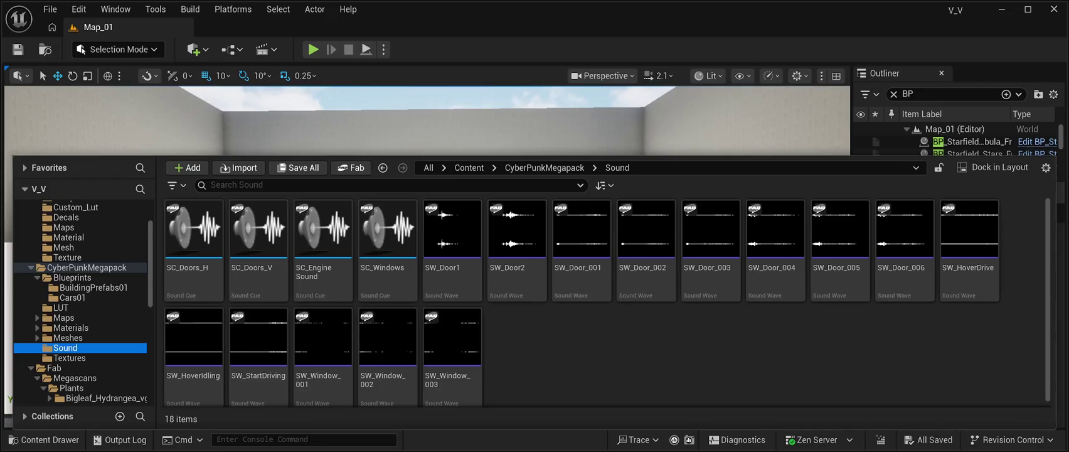
Preview the SW_Door_005, SW_HoverDrive and SW_Door1 sounds.
click(840, 229)
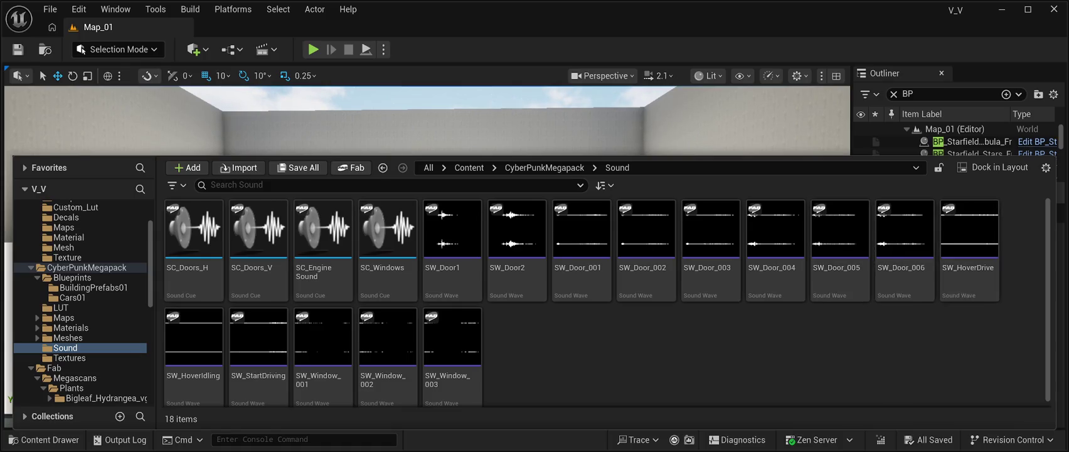
click(969, 229)
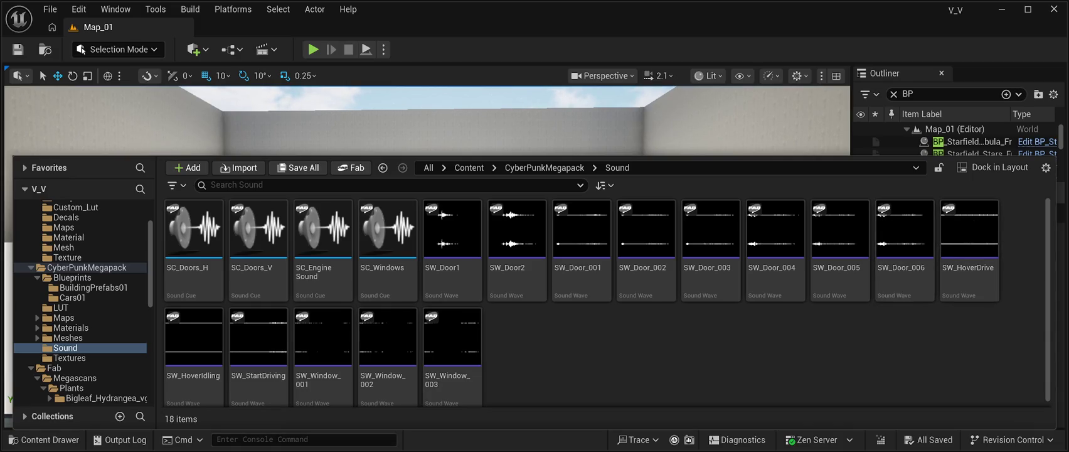
mouse_move(452, 229)
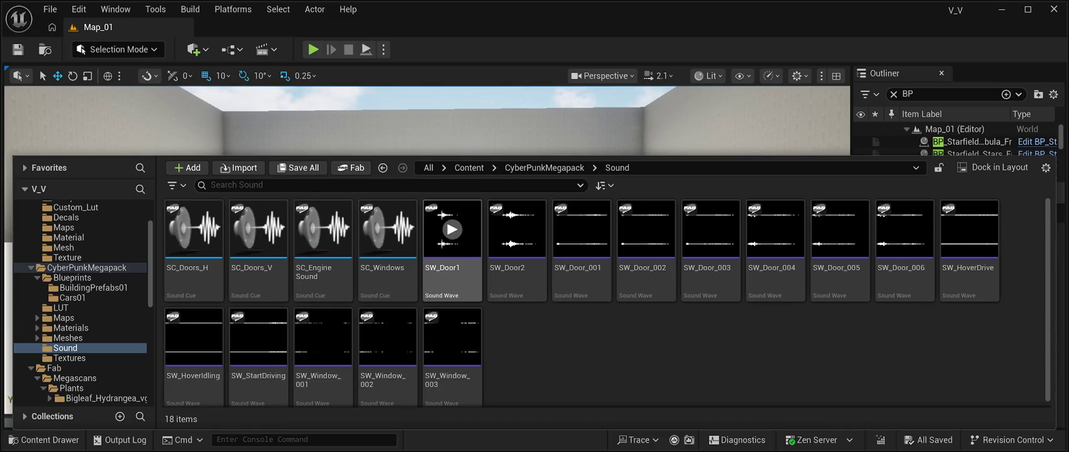
click(453, 229)
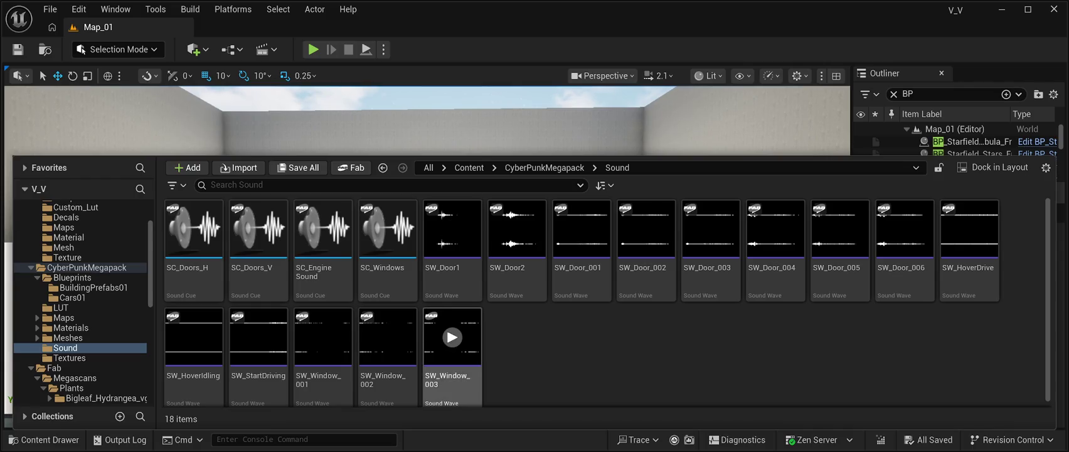
Scroll the sound list, then show the 225 textures in Cyberpunk_Room Texture.
scroll(451, 351, down, 1)
scroll(602, 301, up, 1)
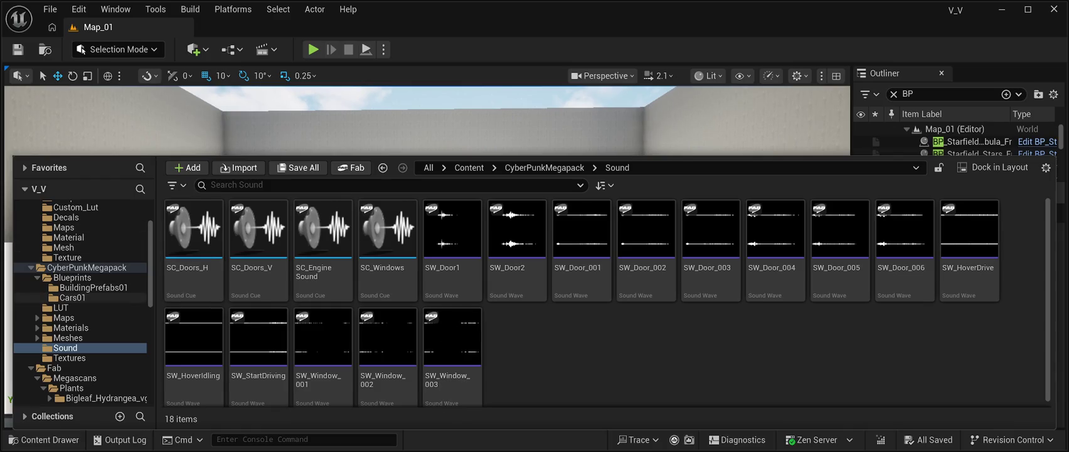
scroll(82, 357, down, 5)
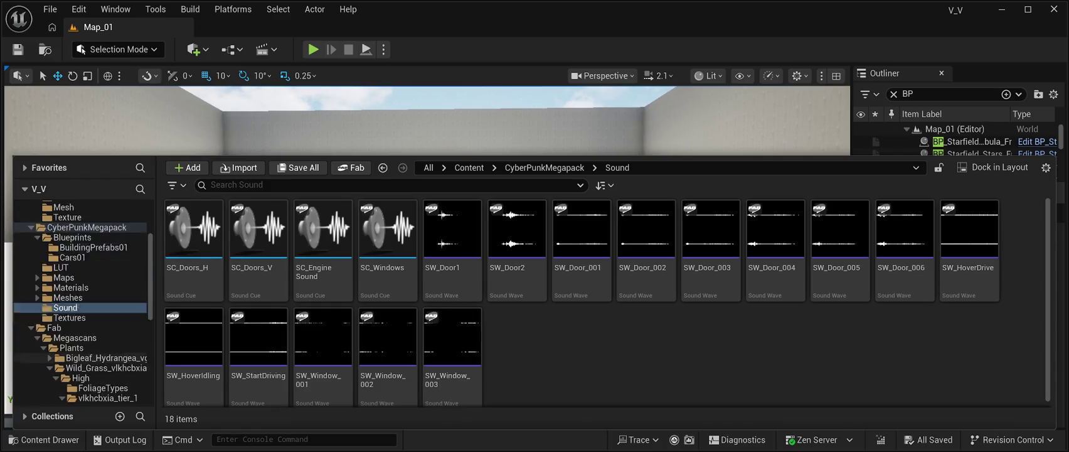
scroll(88, 332, down, 6)
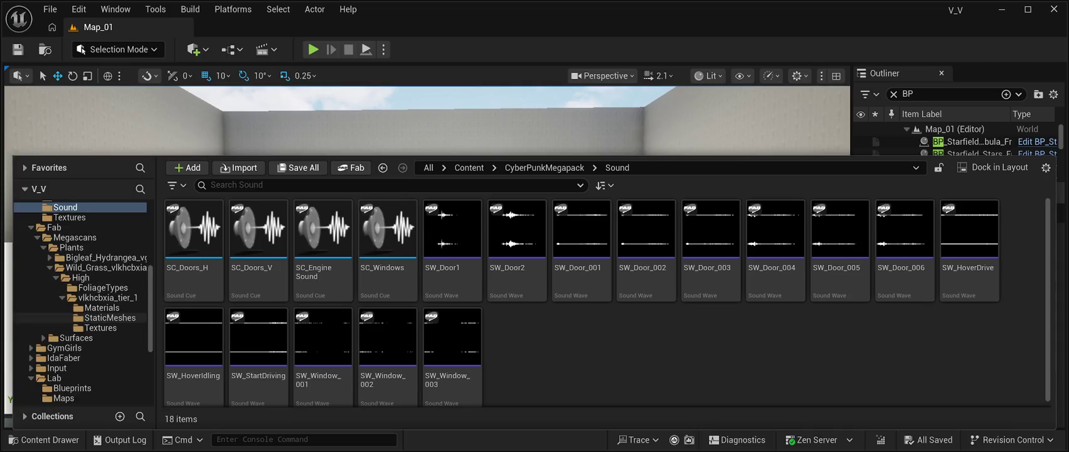
scroll(88, 338, down, 2)
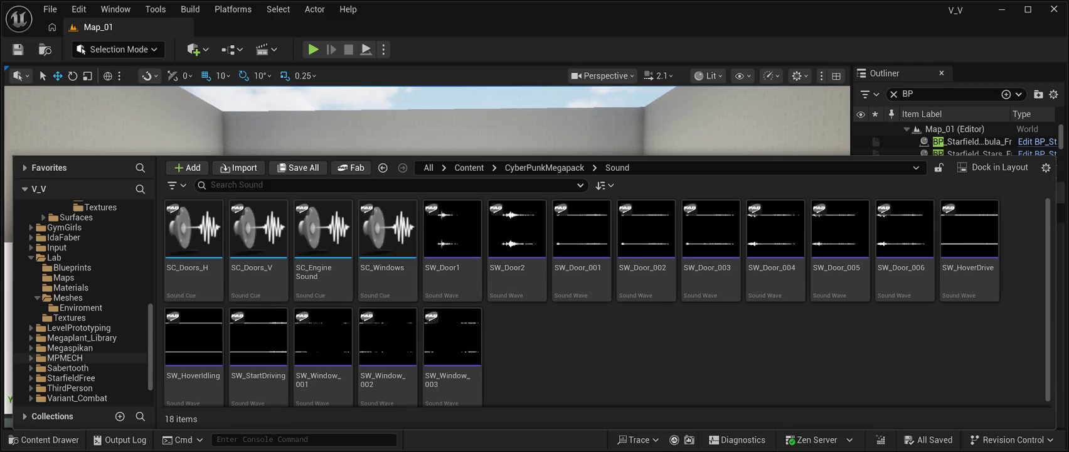
scroll(87, 357, down, 1)
scroll(88, 358, up, 10)
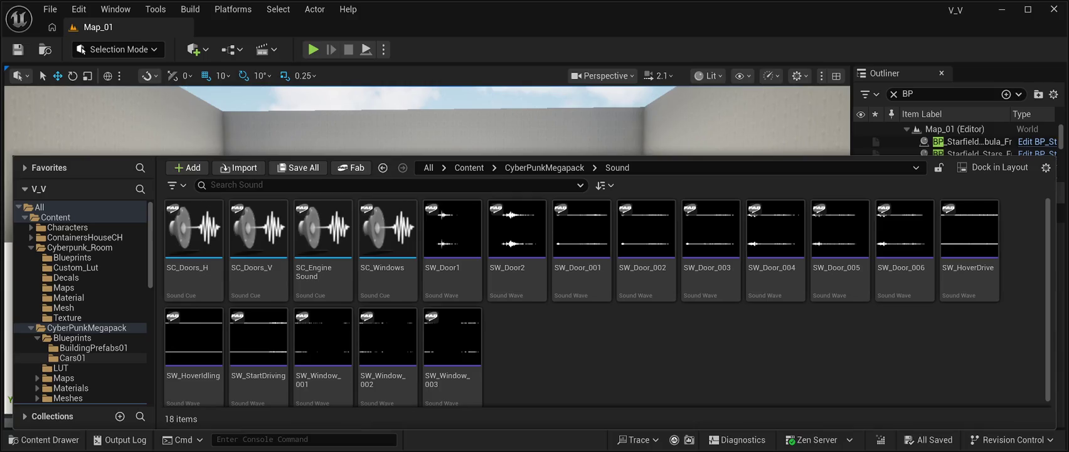
mouse_move(452, 229)
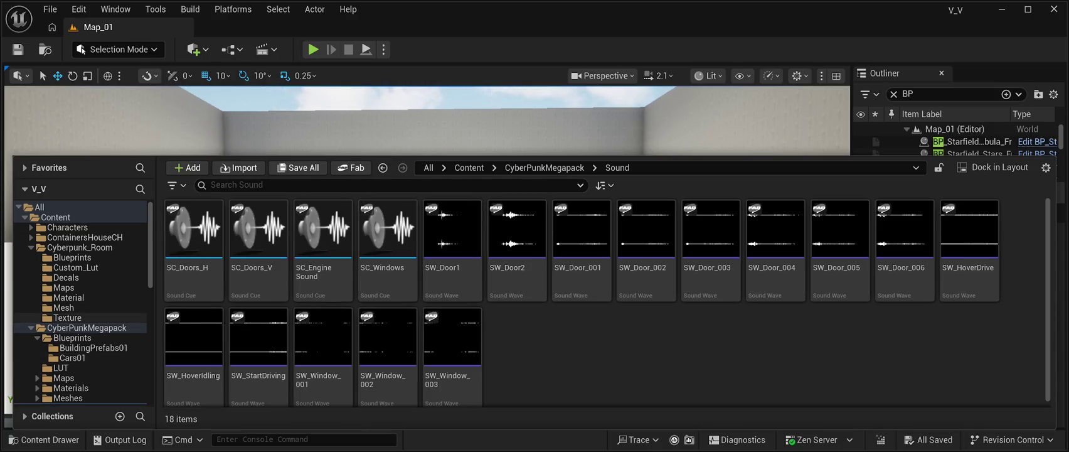
click(67, 317)
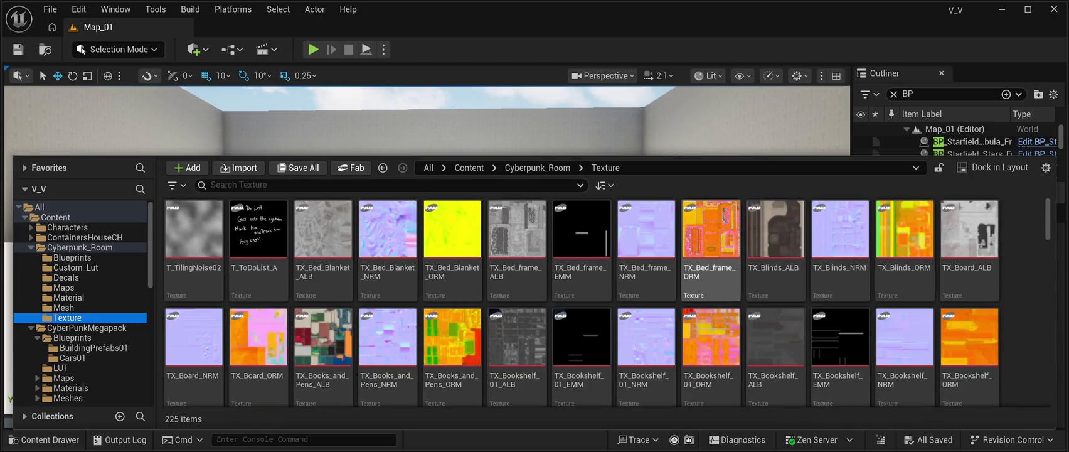
Show the Cyberpunk_Room Material assets.
scroll(81, 339, down, 3)
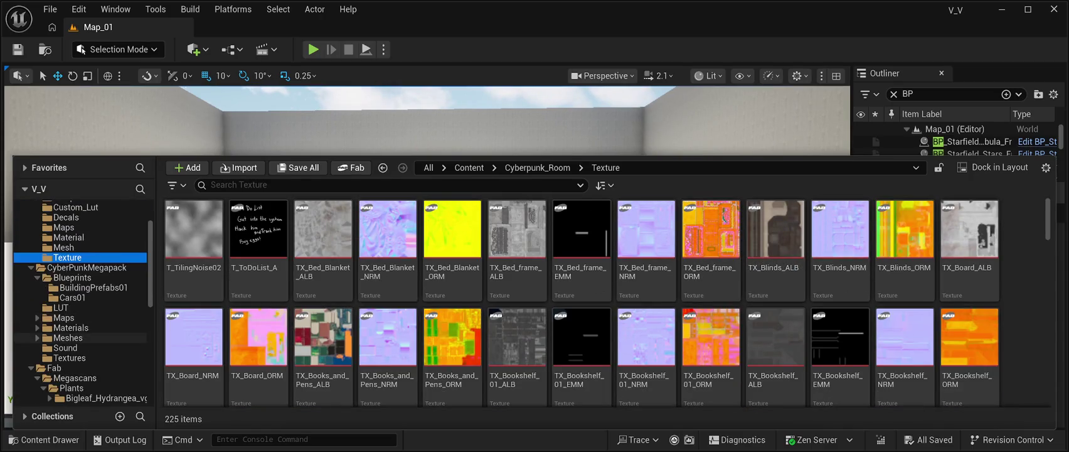
scroll(82, 338, down, 2)
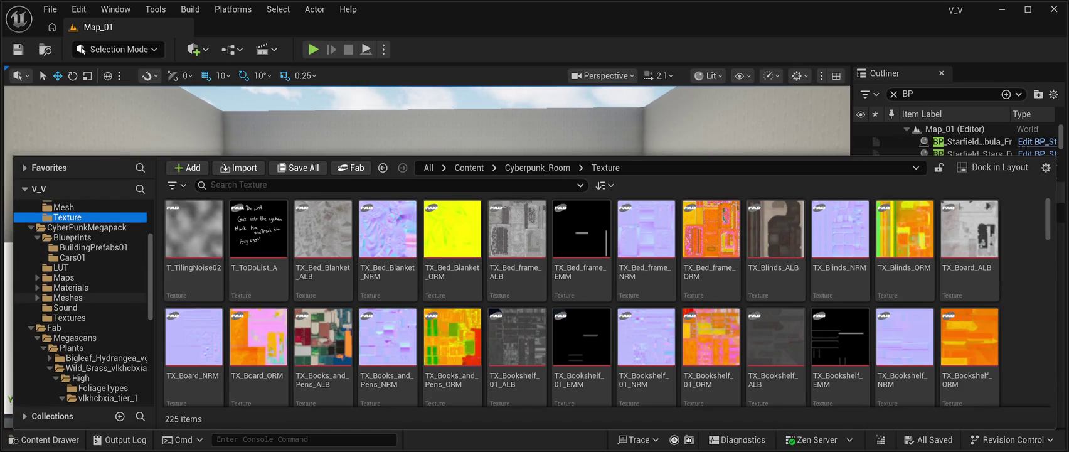
scroll(82, 297, up, 5)
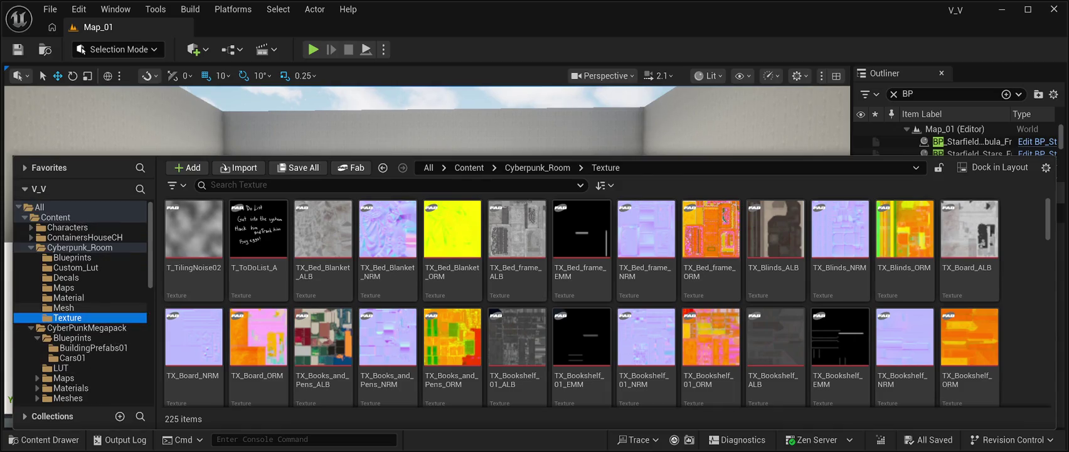
click(63, 307)
click(68, 298)
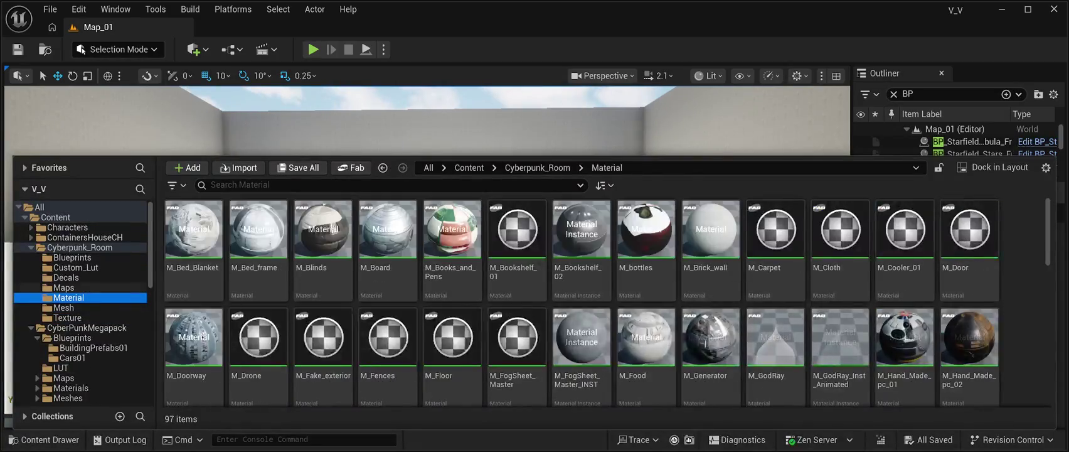
Show the Cyberpunk_Room Blueprints, then close the Content Drawer to reveal the arena.
click(64, 288)
click(66, 277)
click(73, 257)
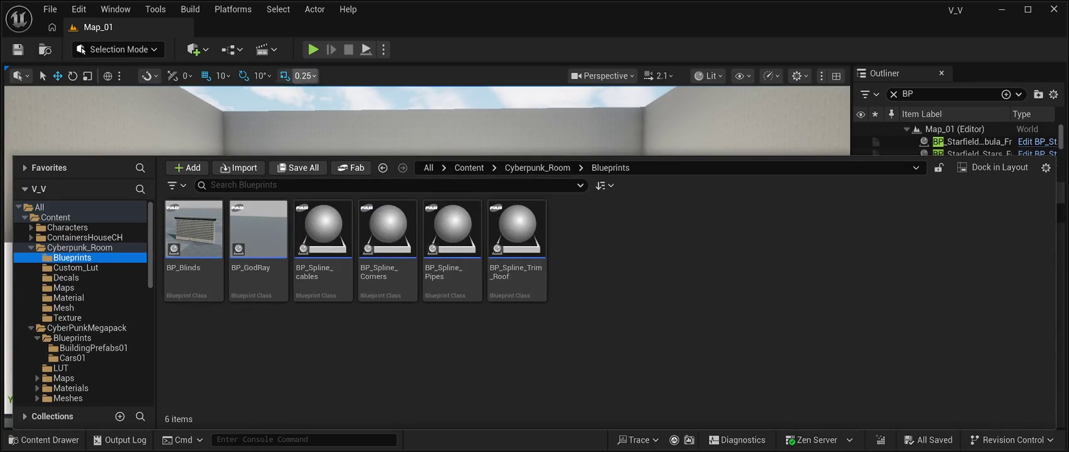
click(352, 167)
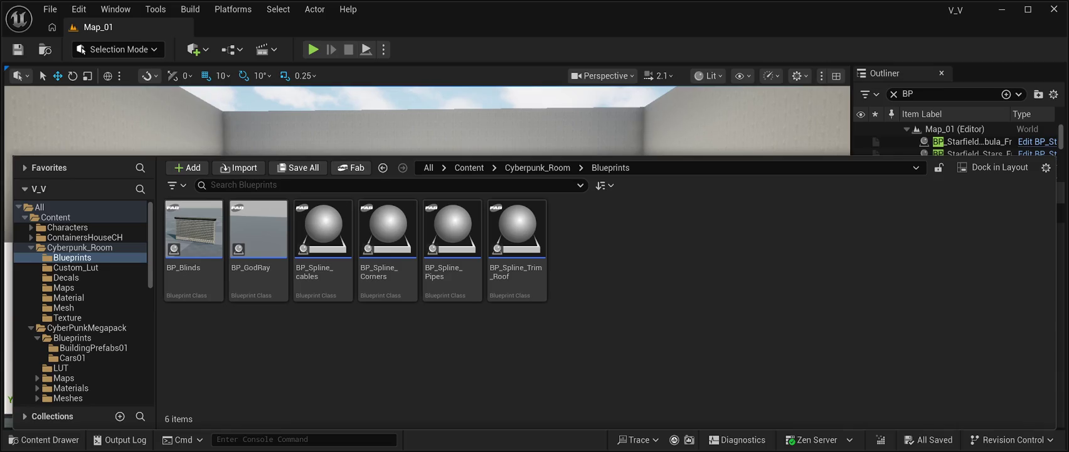
key(ctrl+space)
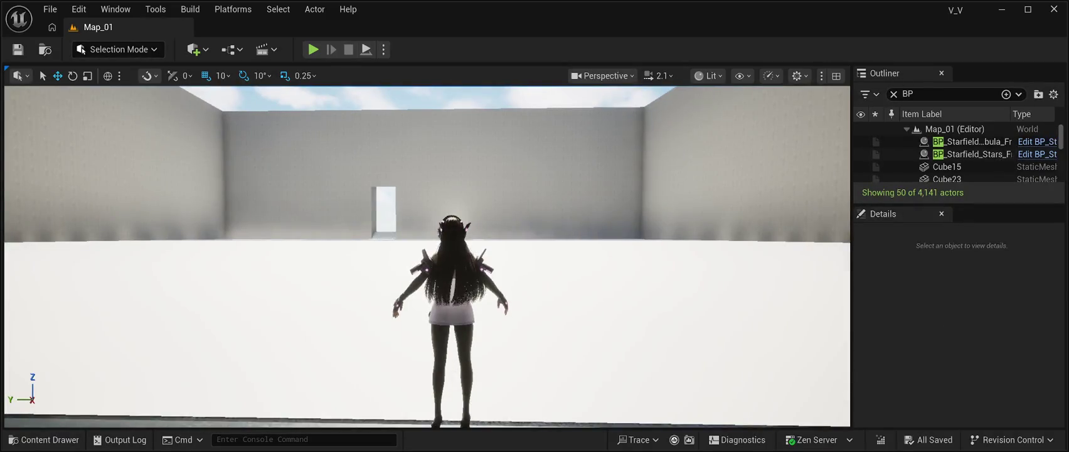
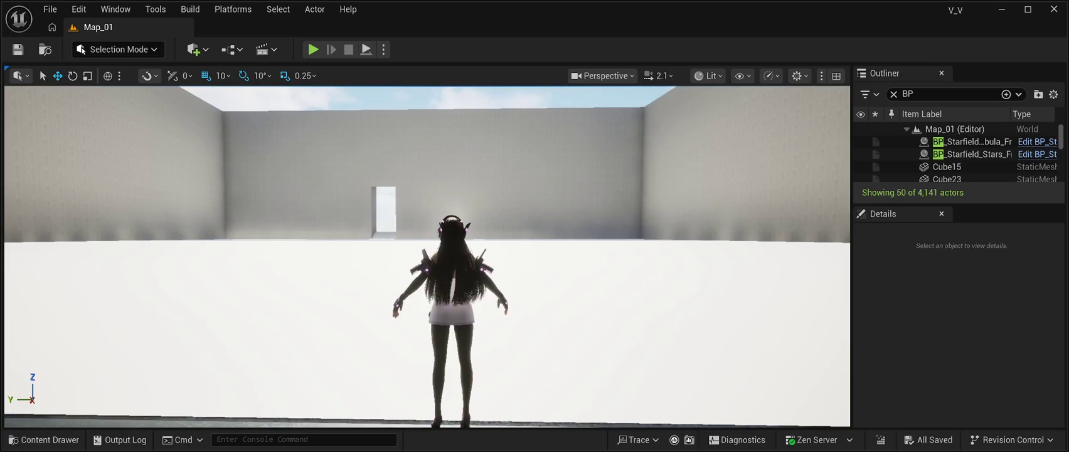
Select the Plane actor under the character to show its properties in the Details panel.
click(565, 340)
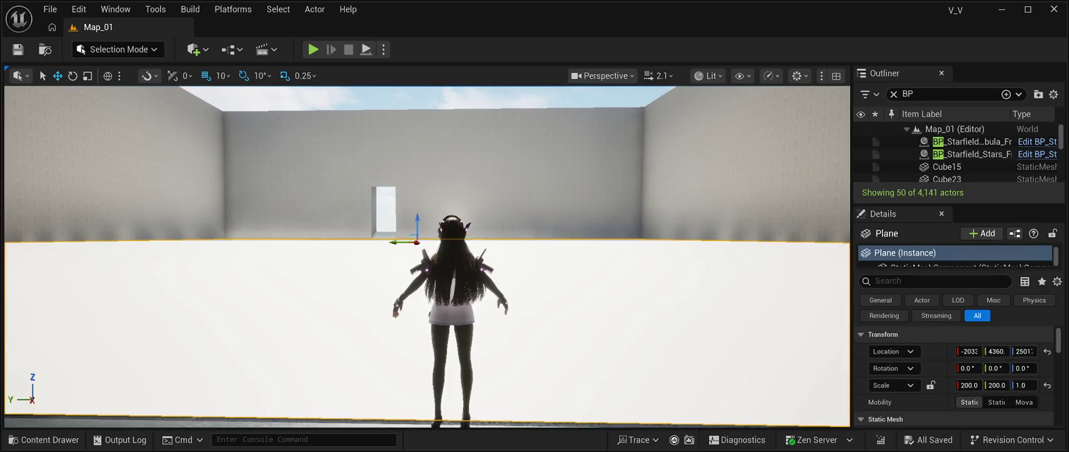